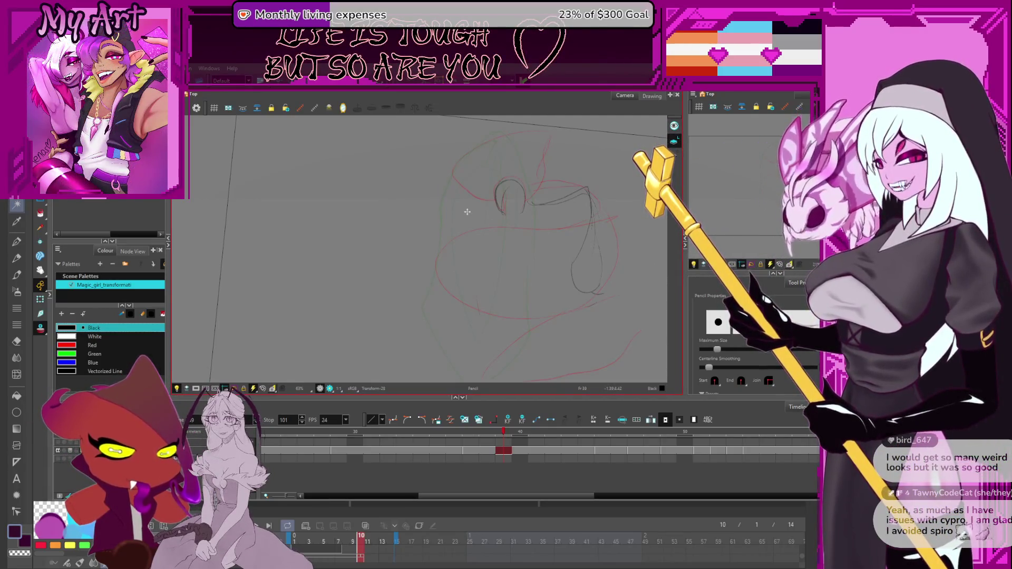
Zoom and pan to frame the whole sketch, then draw a curved black stroke below the head
scroll(467, 211, down, 5)
key(comma)
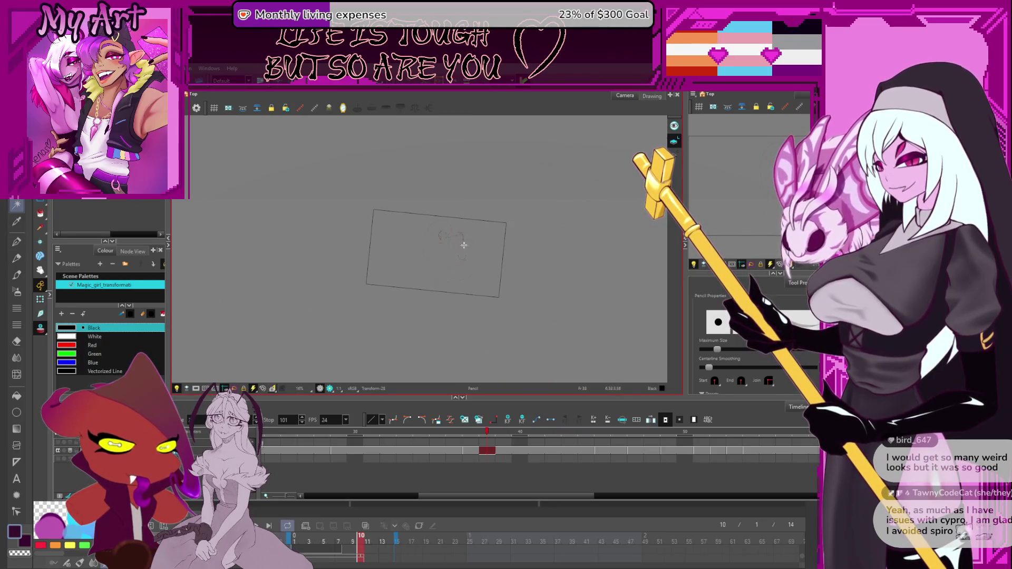
scroll(463, 245, up, 4)
key(period)
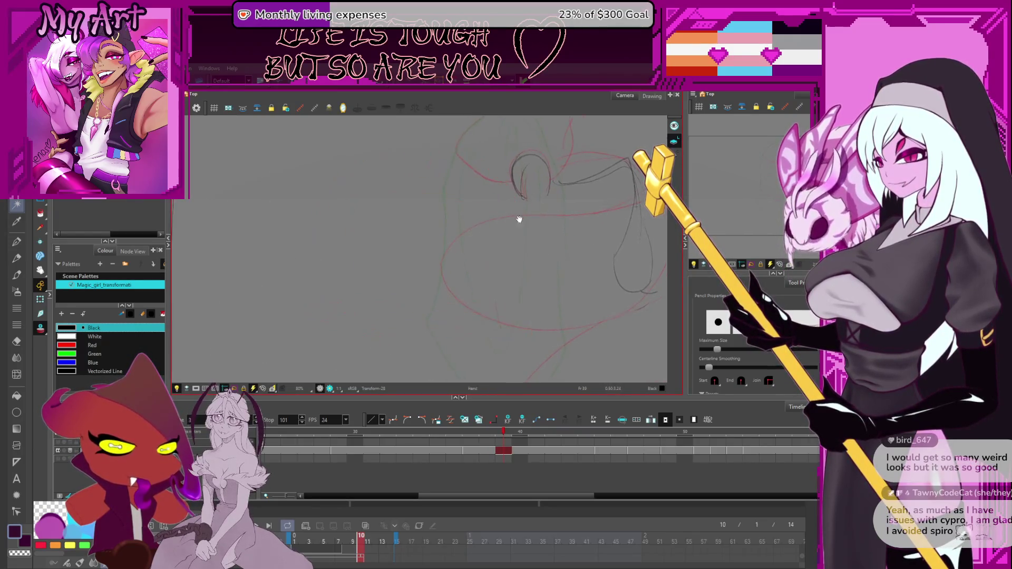
drag(519, 220, 413, 226)
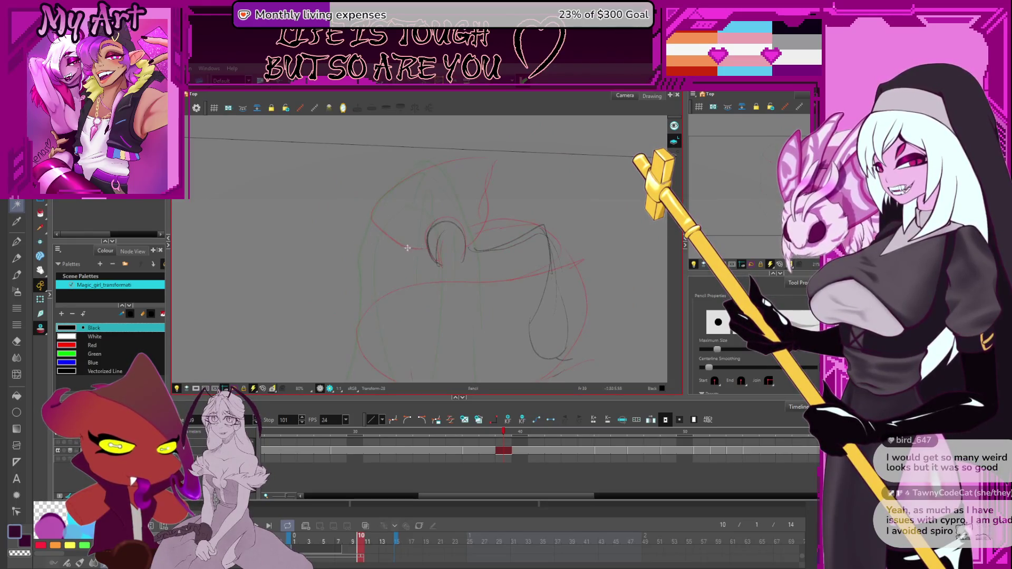
scroll(408, 248, down, 2)
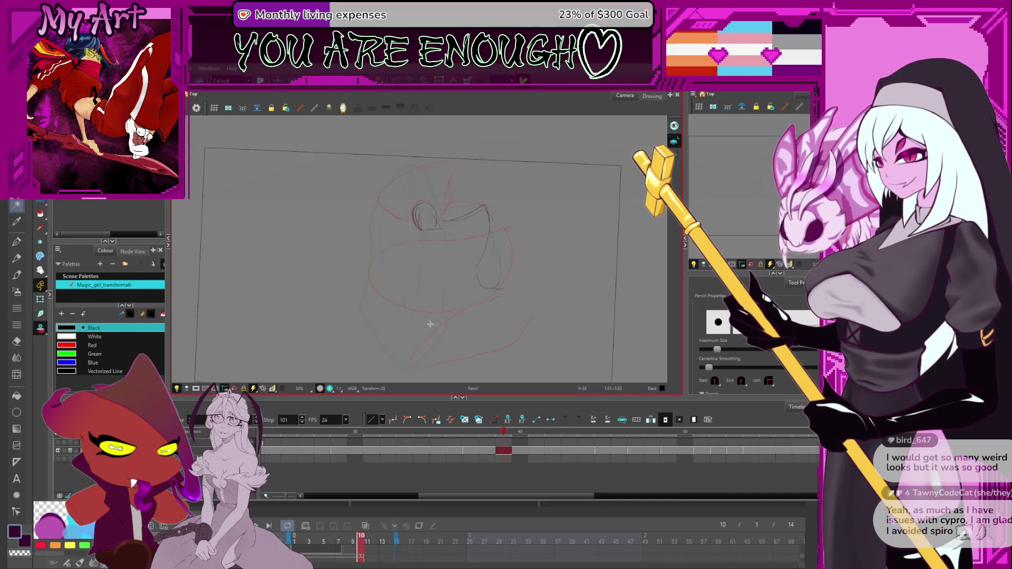
drag(423, 236, 453, 248)
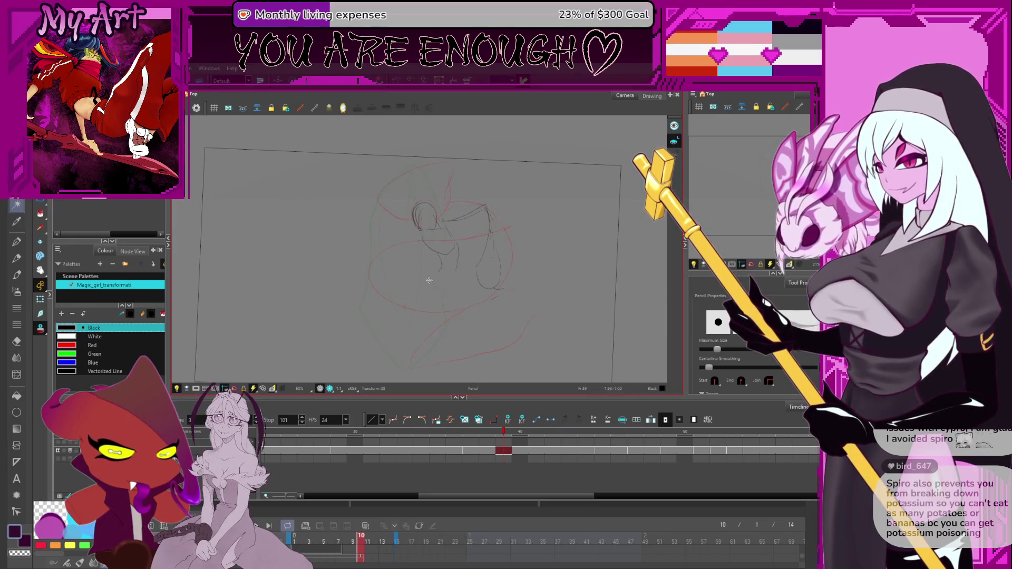
Draw black pencil strokes blocking in the arms, torso and legs below the head
mouse_move(429, 337)
mouse_down()
mouse_move(431, 225)
mouse_move(450, 242)
mouse_up()
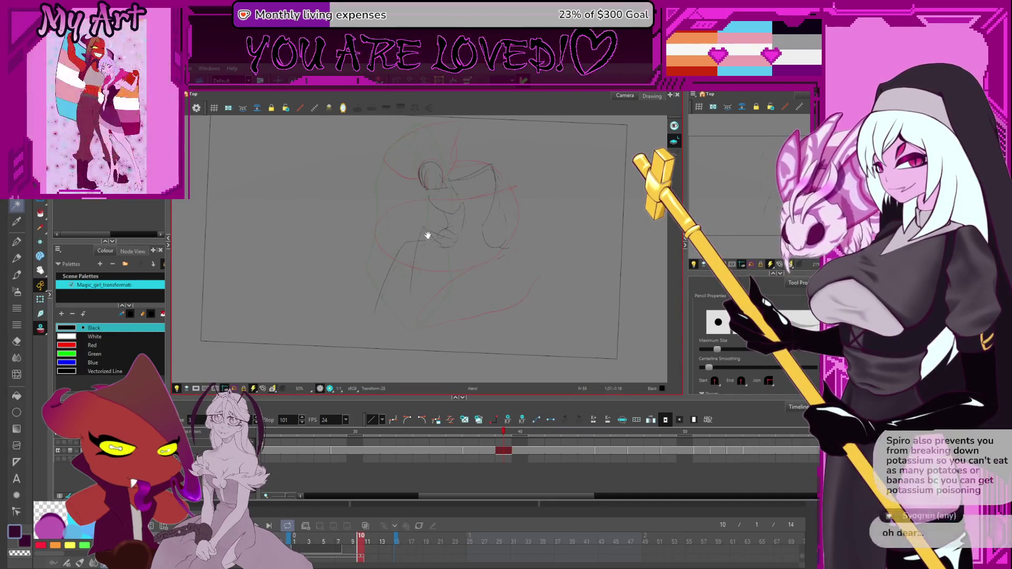
scroll(424, 232, up, 3)
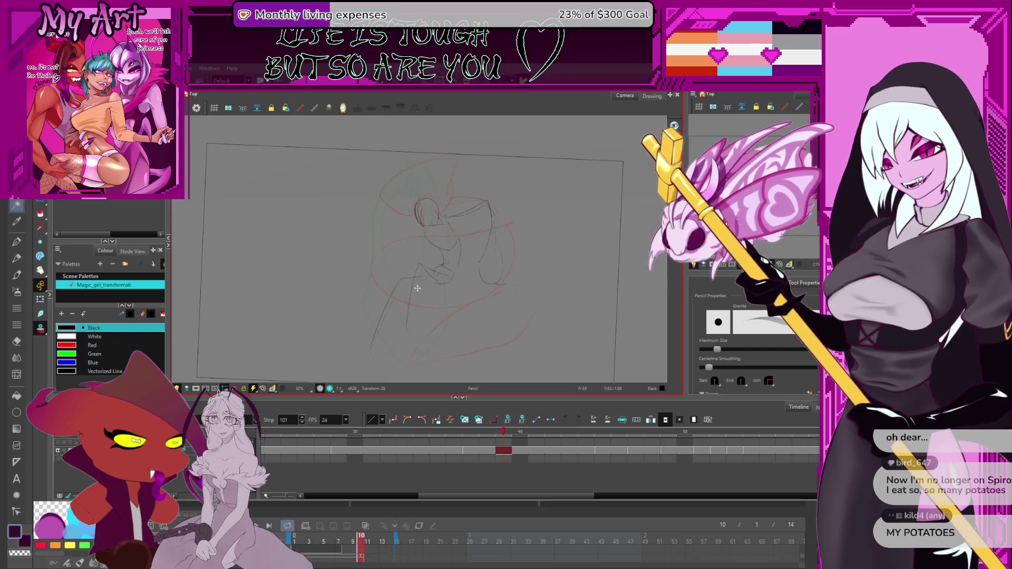
key(space)
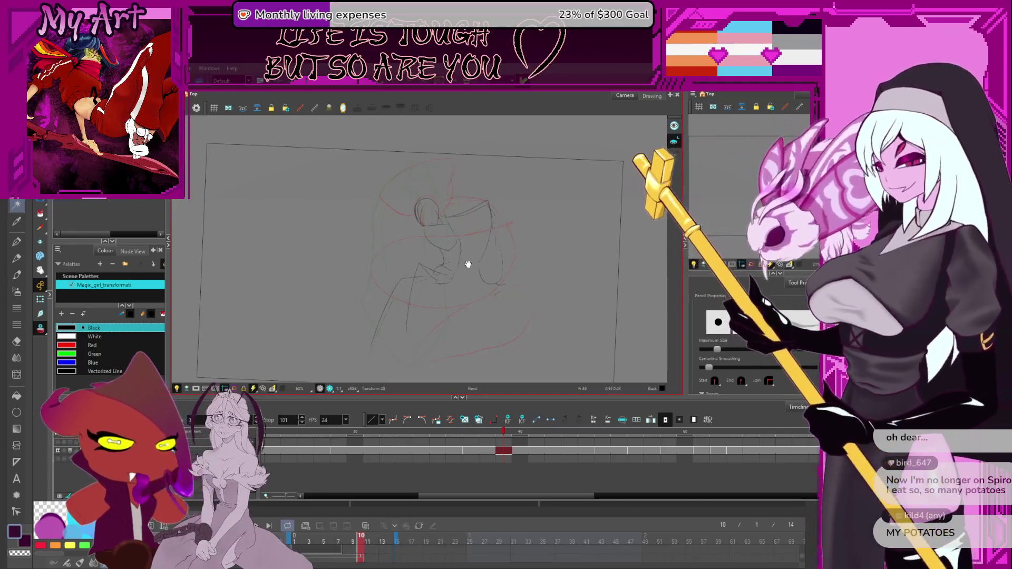
Select a sketch stroke by the girl's face and nudge it slightly
key(alt+s)
mouse_move(421, 219)
mouse_down()
mouse_move(427, 177)
mouse_move(437, 207)
mouse_move(432, 190)
mouse_move(422, 219)
mouse_move(436, 205)
mouse_up()
click(443, 252)
click(452, 243)
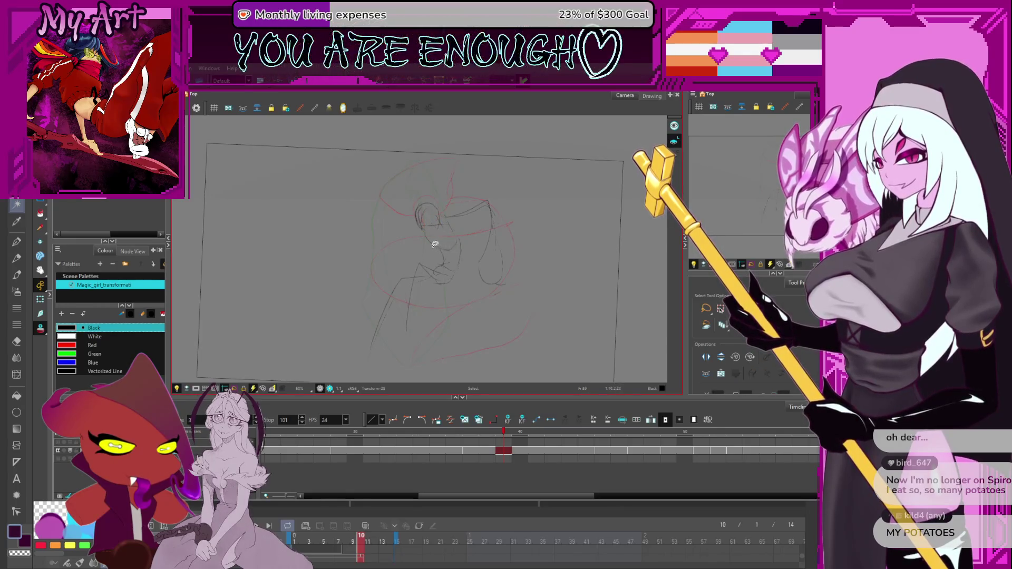
key(alt+x)
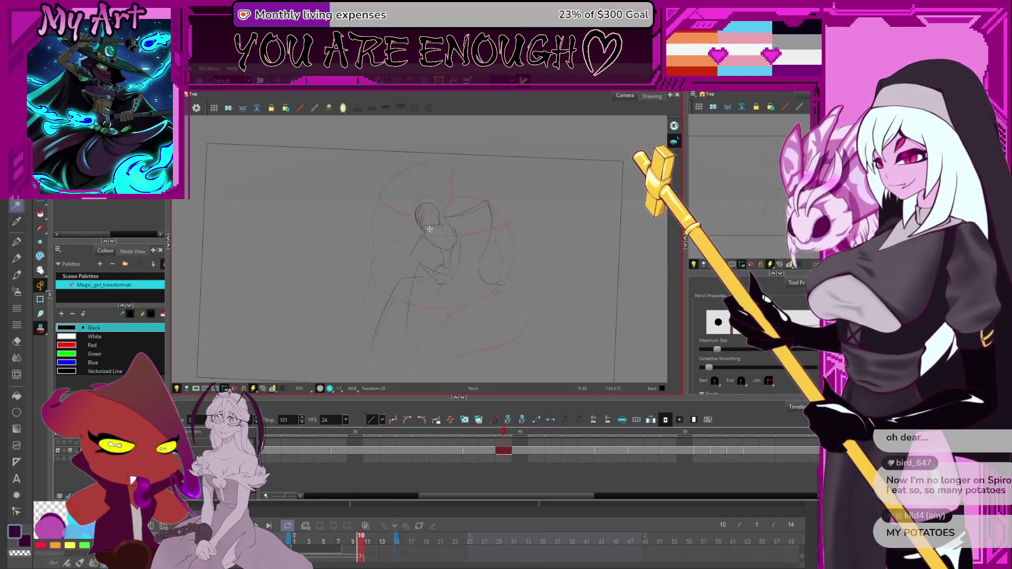
key(alt+s)
click(446, 248)
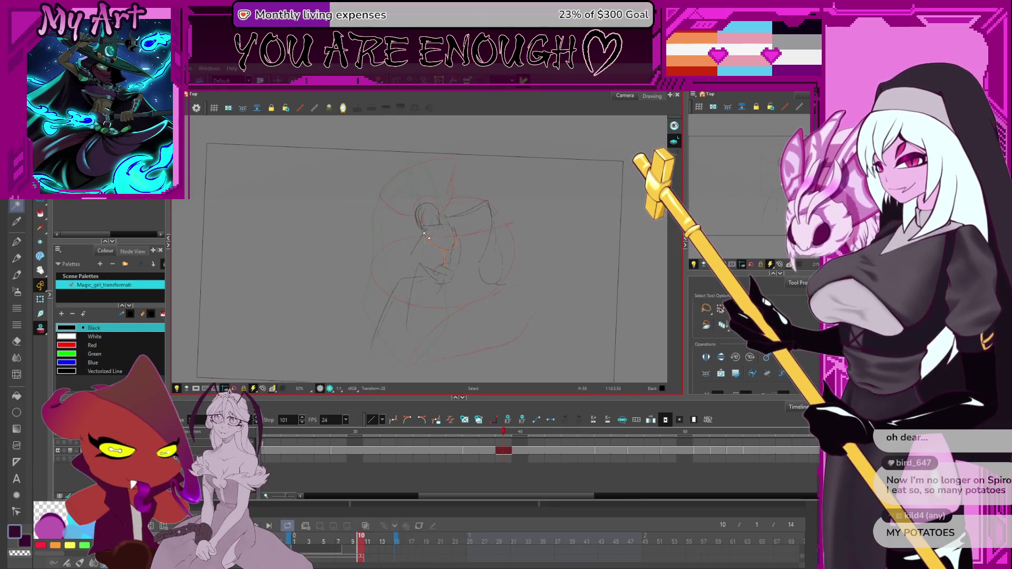
drag(446, 250, 446, 248)
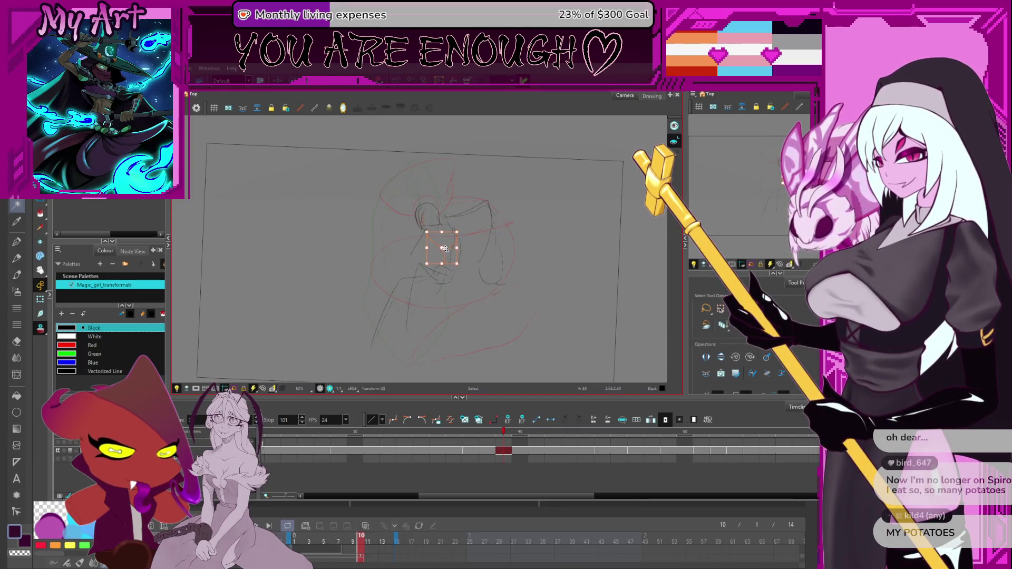
key(alt+/)
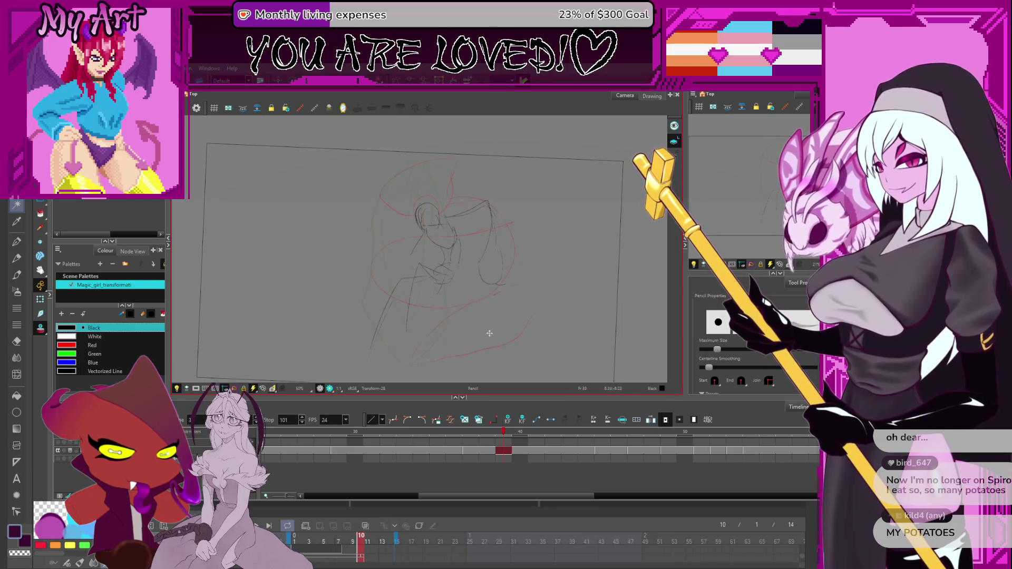
Widen and skew the red stroke beside the head, then delete it
drag(474, 271, 482, 293)
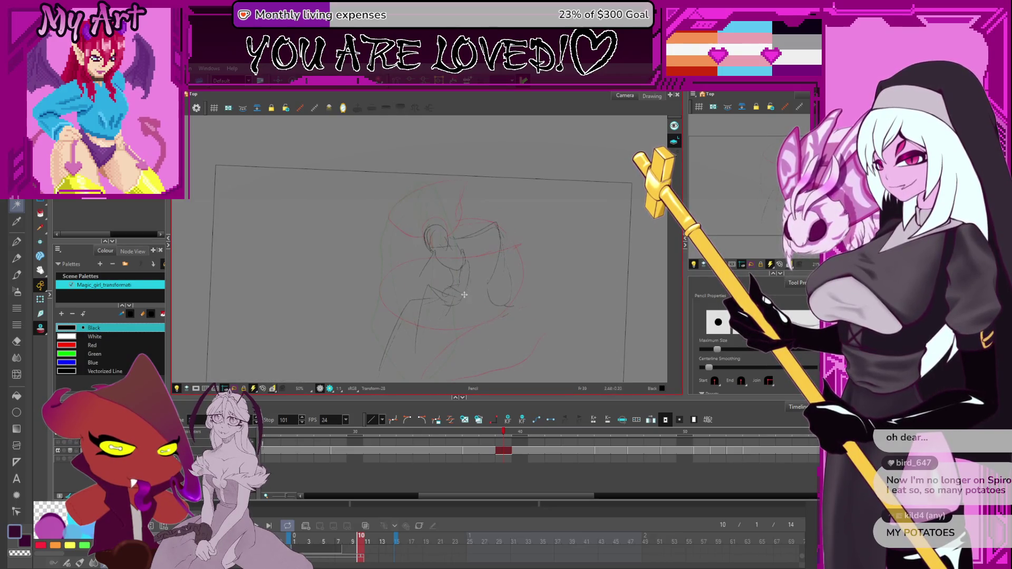
click(489, 250)
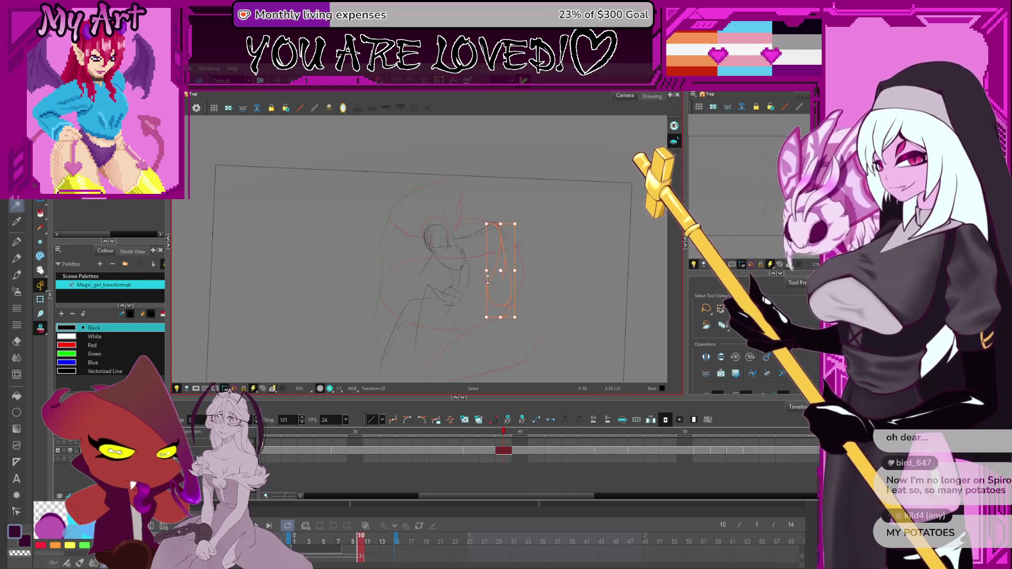
drag(488, 279, 451, 279)
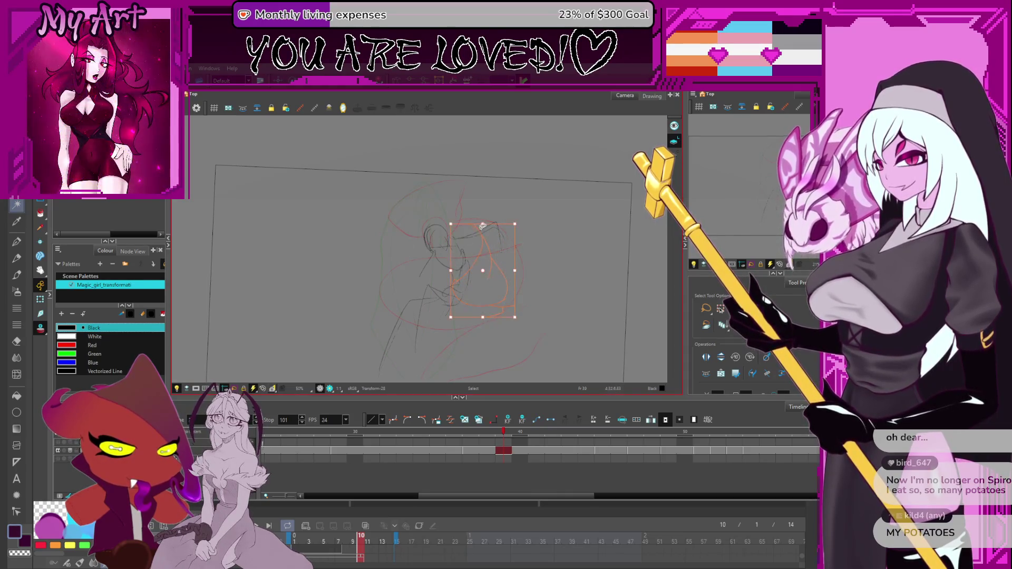
key(ctrl+z)
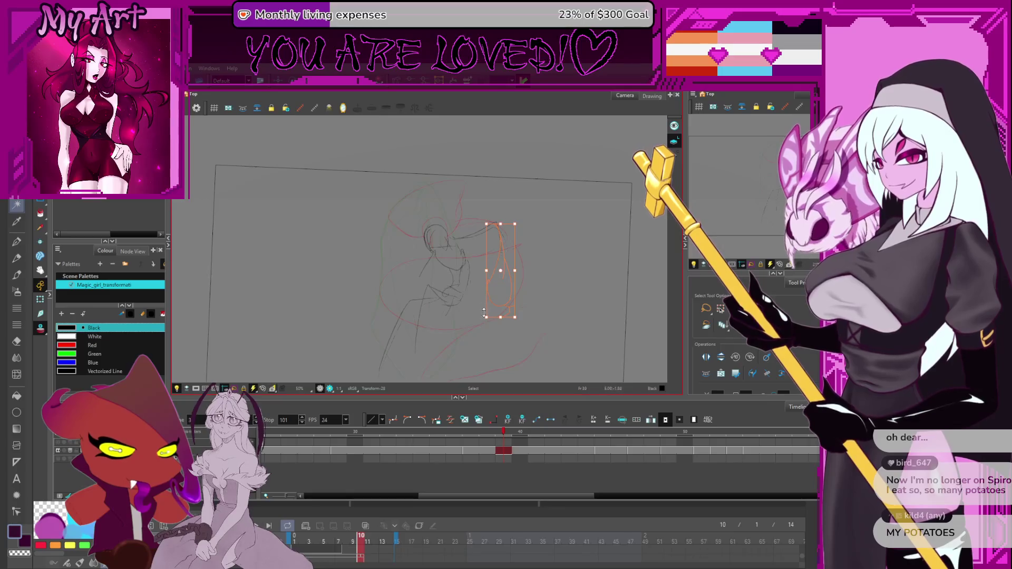
drag(488, 283, 478, 268)
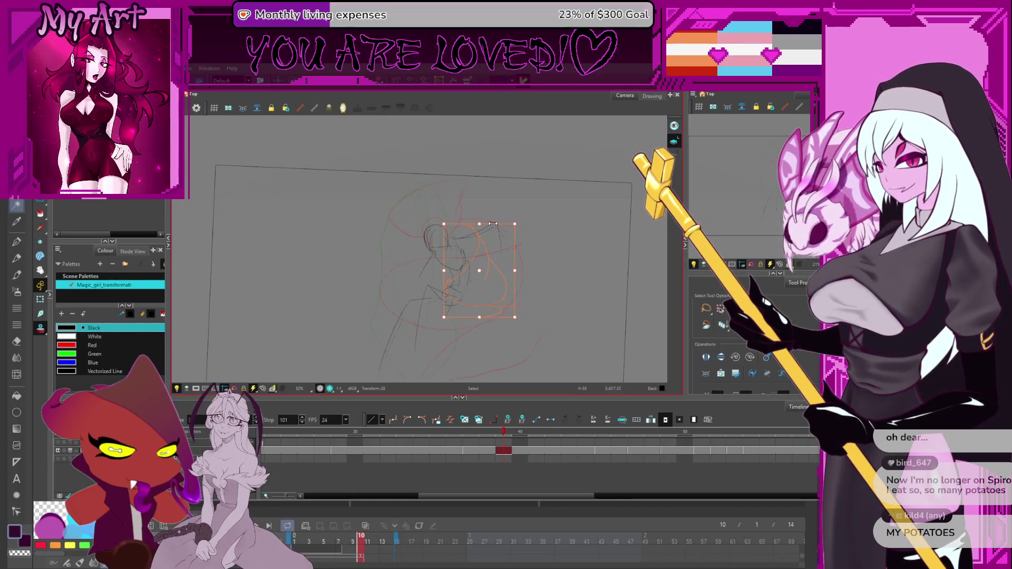
drag(493, 223, 519, 222)
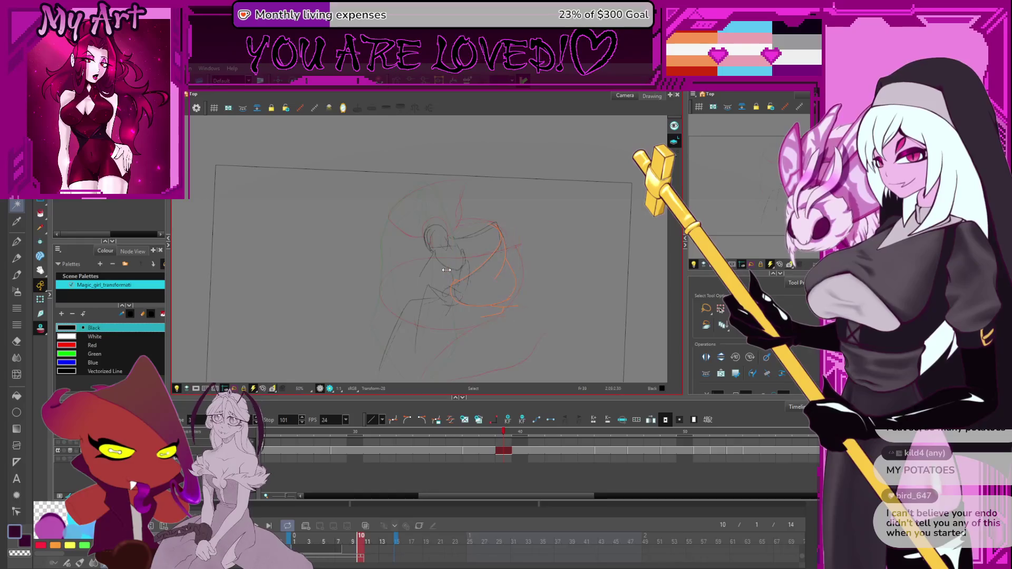
key(Delete)
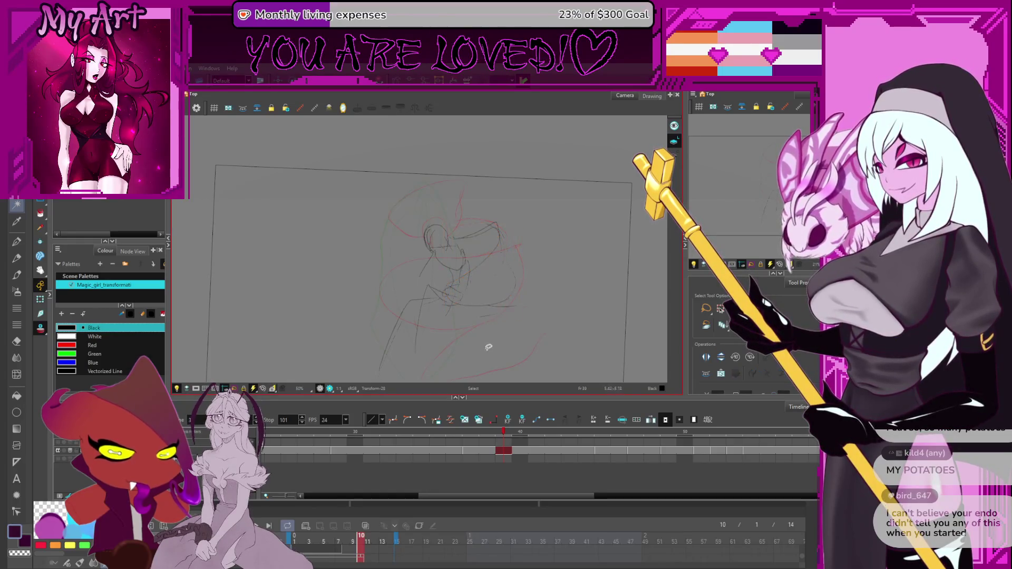
mouse_move(489, 346)
mouse_down()
mouse_move(474, 289)
mouse_move(463, 283)
mouse_up()
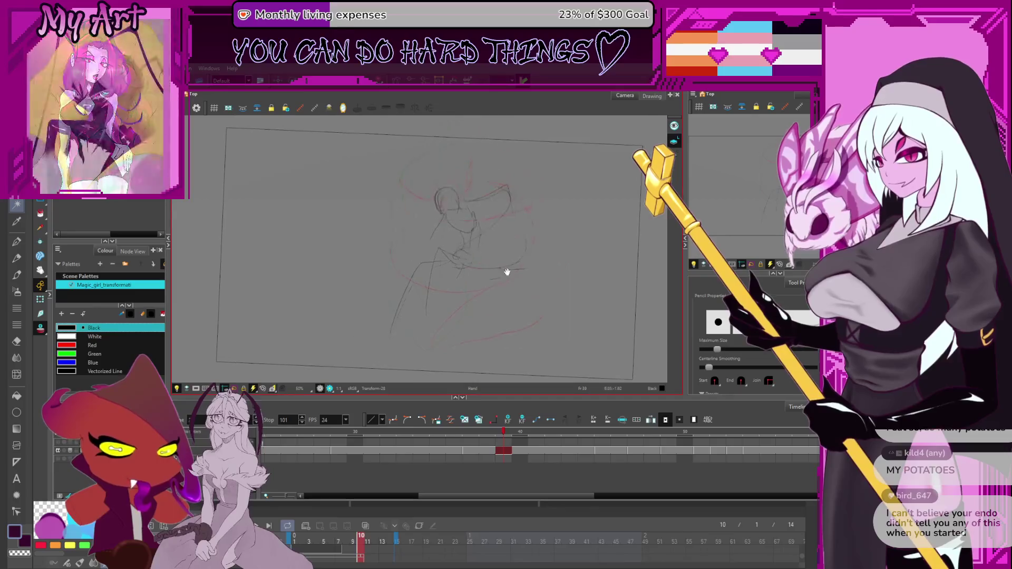
Undo the old lower curve and draw a new rising curve at the figure's lower right
key(space)
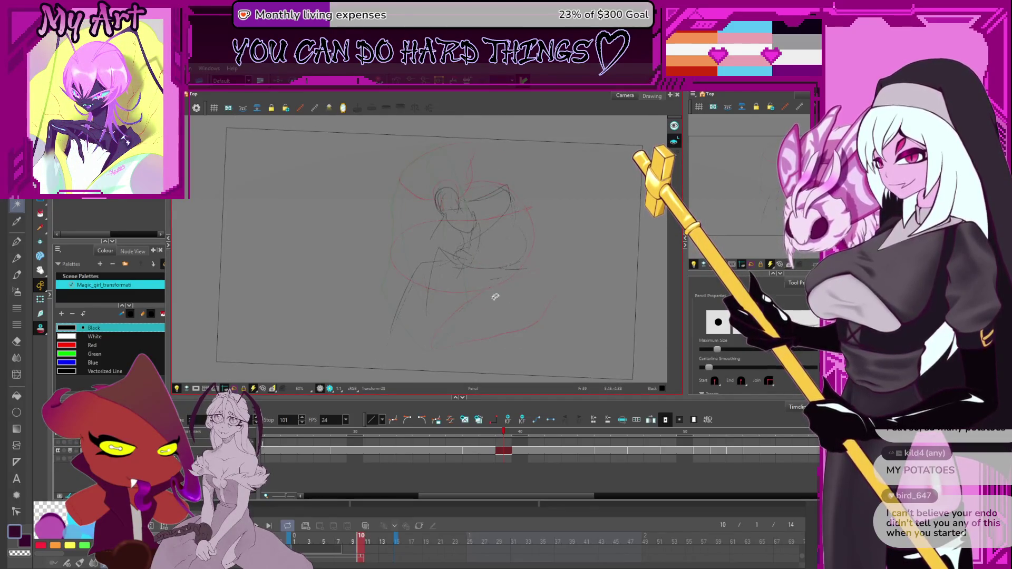
key(ctrl+z)
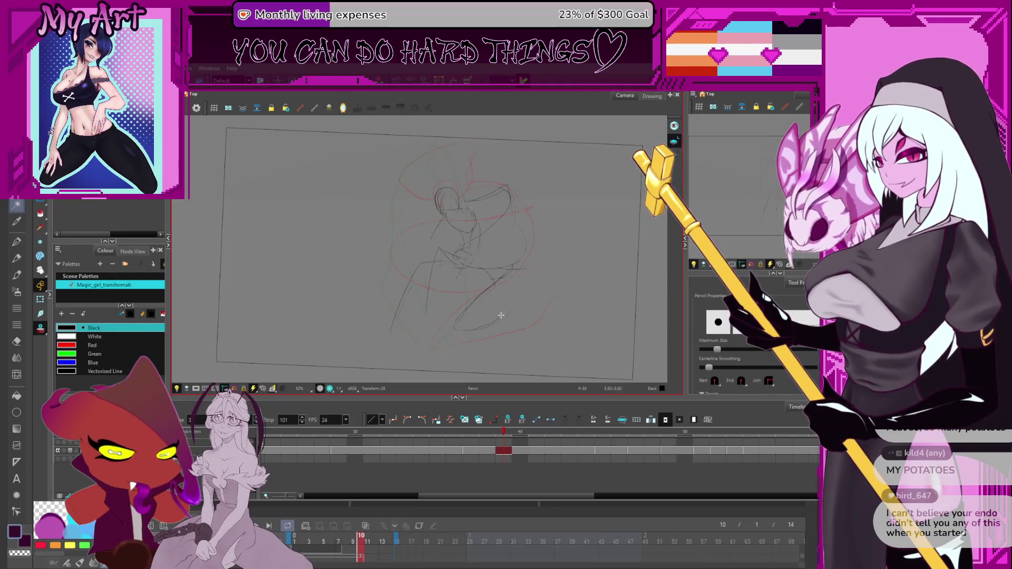
drag(501, 315, 521, 264)
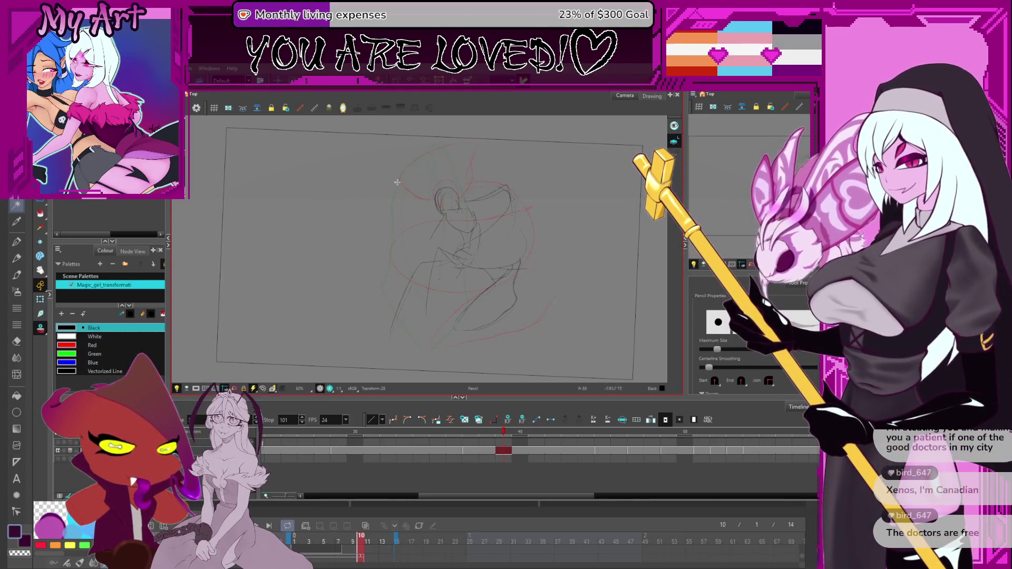
Draw a stroke curving up-left from the head and a curve sweeping down the left side
drag(436, 207, 375, 197)
key(ctrl+z)
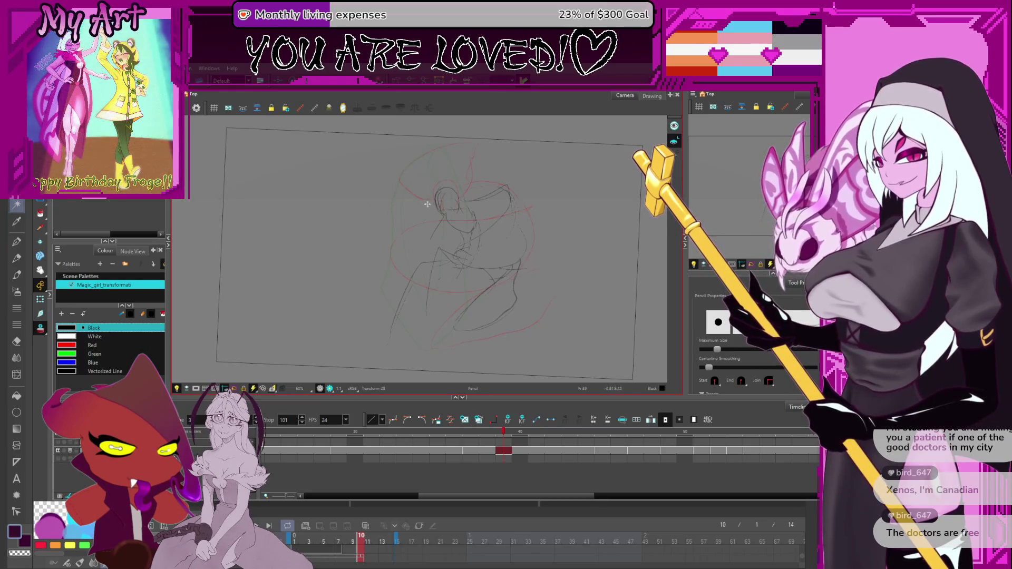
drag(436, 207, 336, 196)
key(ctrl+z)
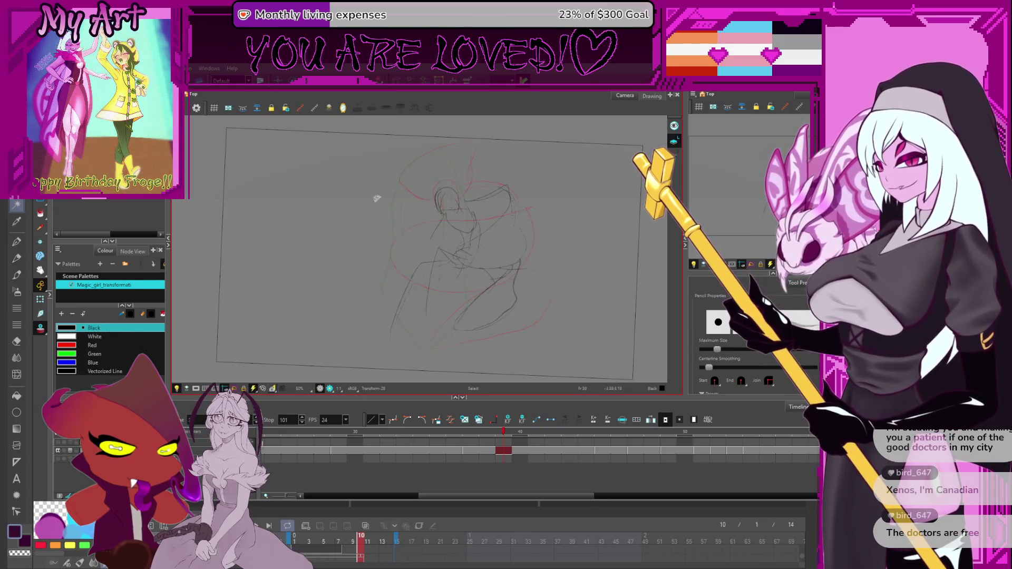
drag(437, 203, 378, 176)
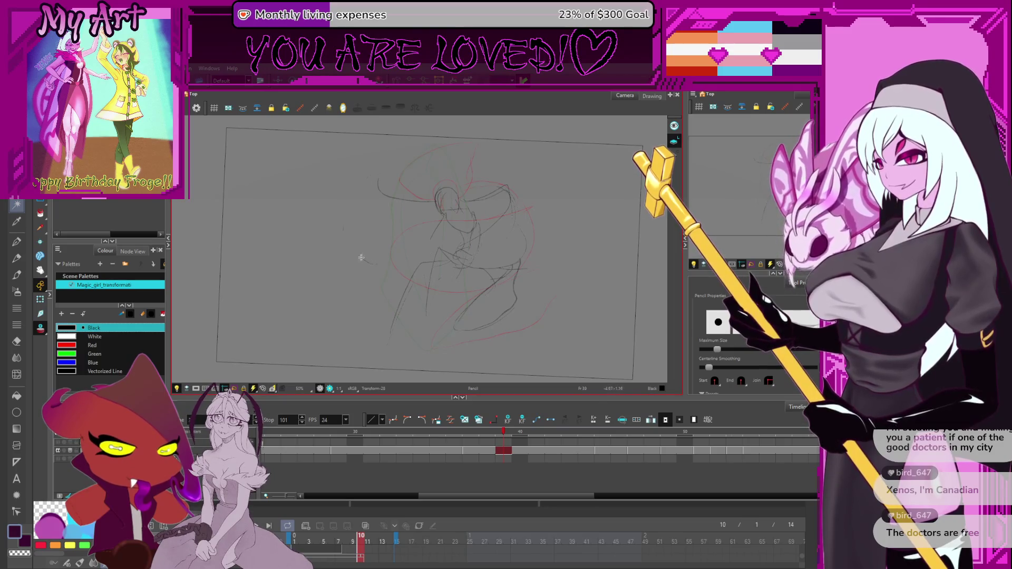
drag(374, 161, 336, 231)
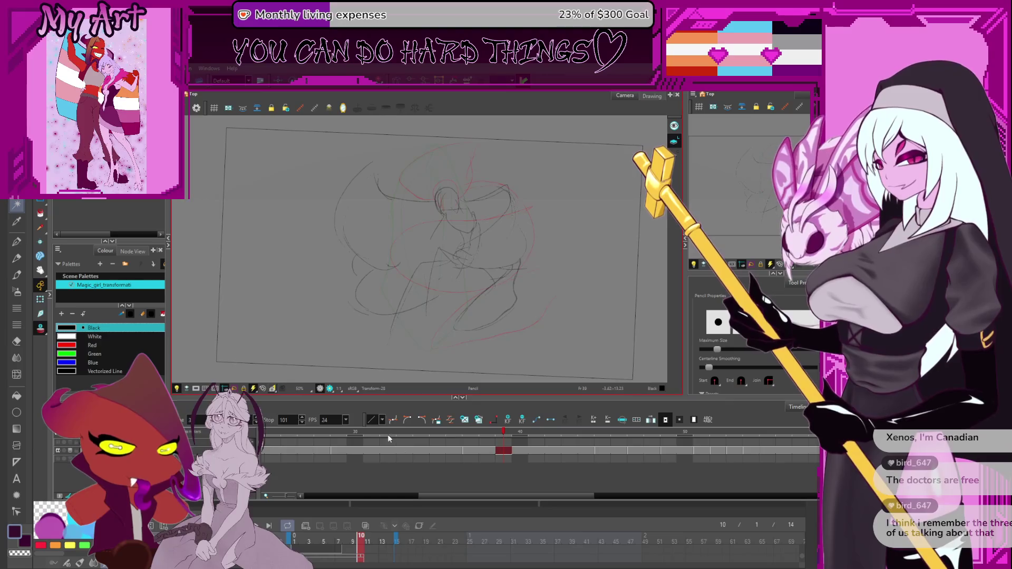
Play back from frame 36, then step back through frames 50 and 42
click(410, 435)
key(Return)
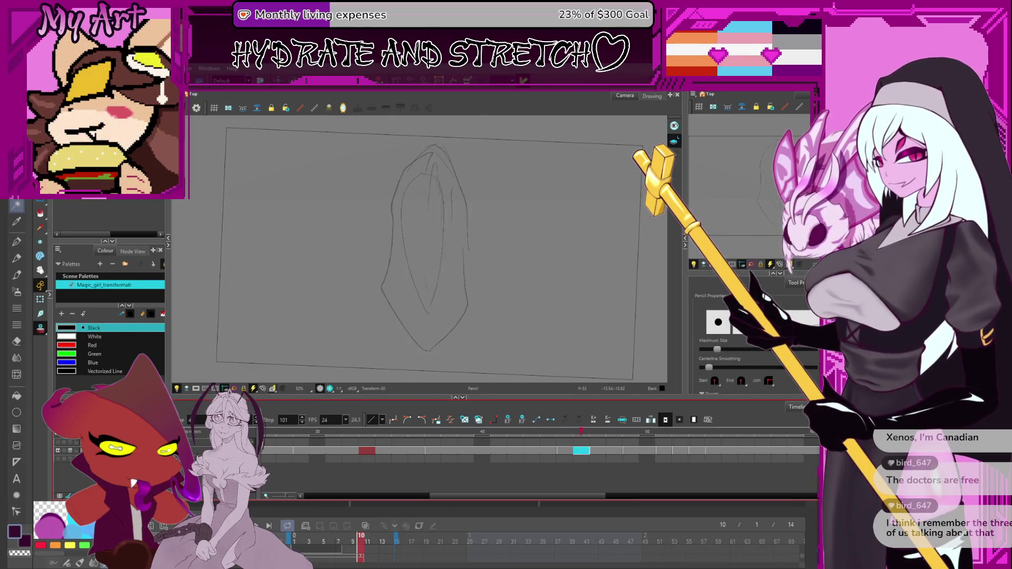
scroll(426, 468, up, 3)
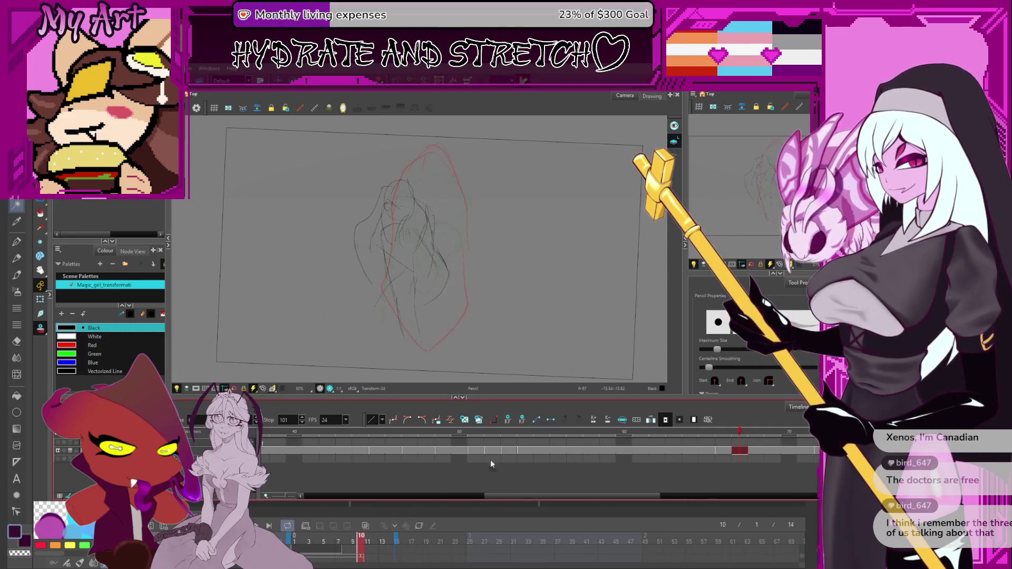
click(458, 450)
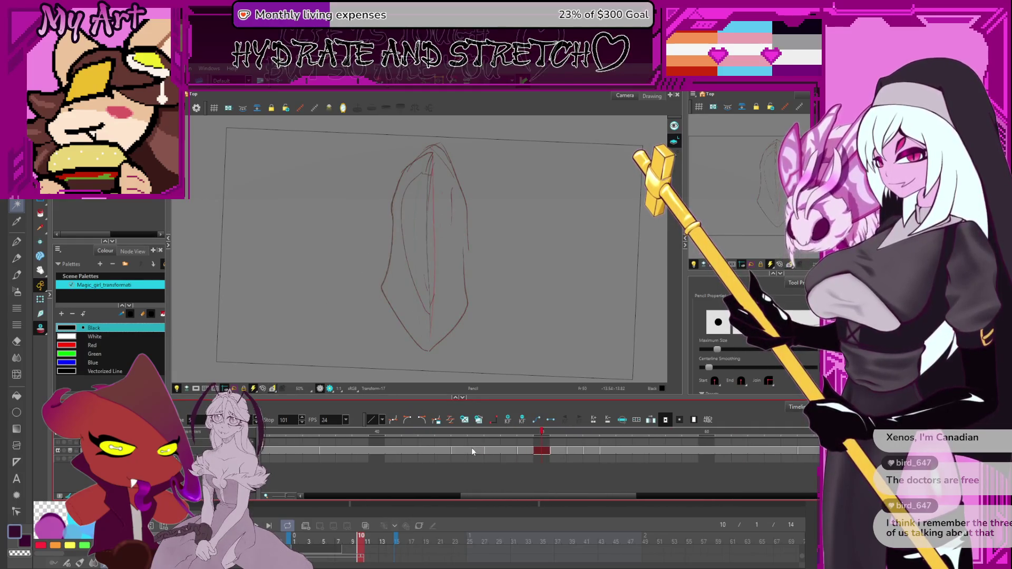
drag(471, 447, 391, 451)
scroll(421, 457, up, 2)
scroll(421, 457, up, 1)
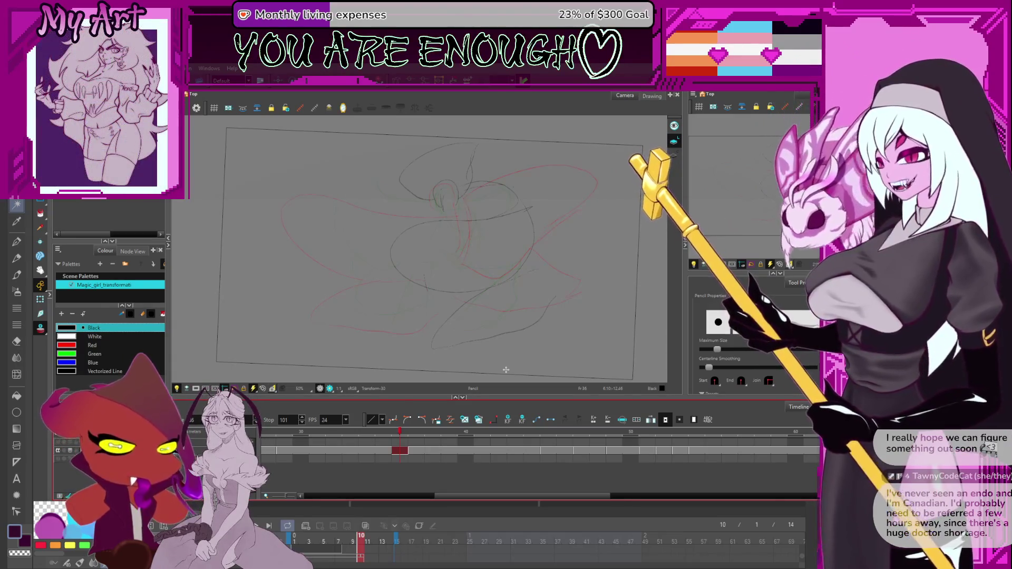
Scroll the Timeline forward from frame 37 and select the frame 45 drawing
mouse_move(400, 452)
mouse_down()
mouse_move(535, 449)
mouse_move(561, 461)
mouse_up()
scroll(561, 462, right, 3)
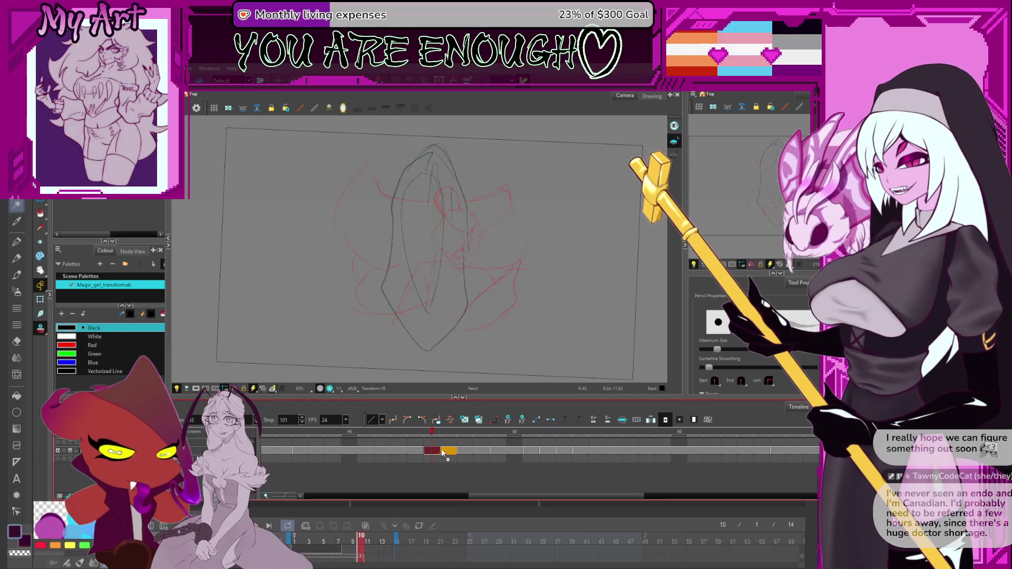
shift+click(533, 451)
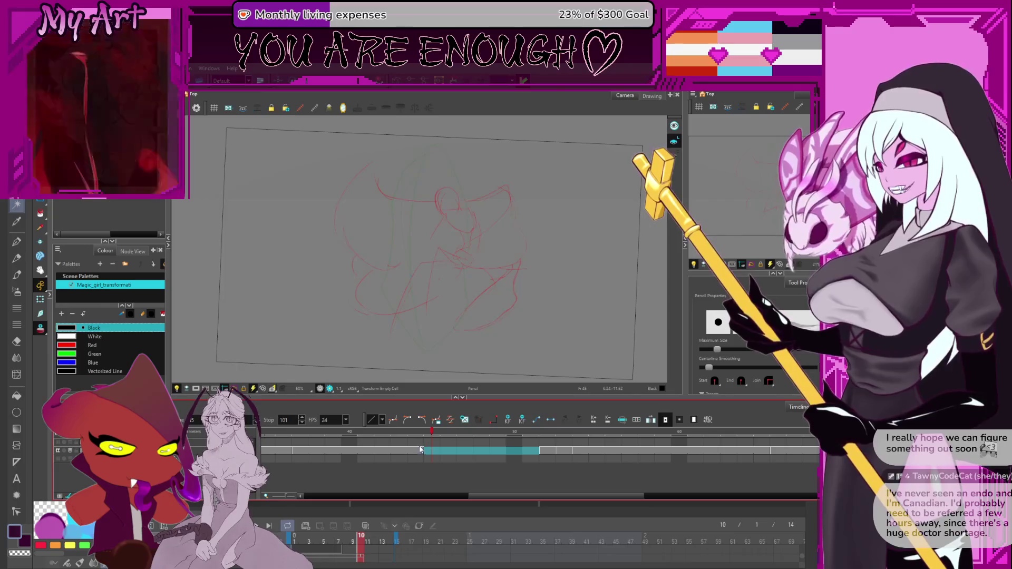
drag(428, 450, 539, 456)
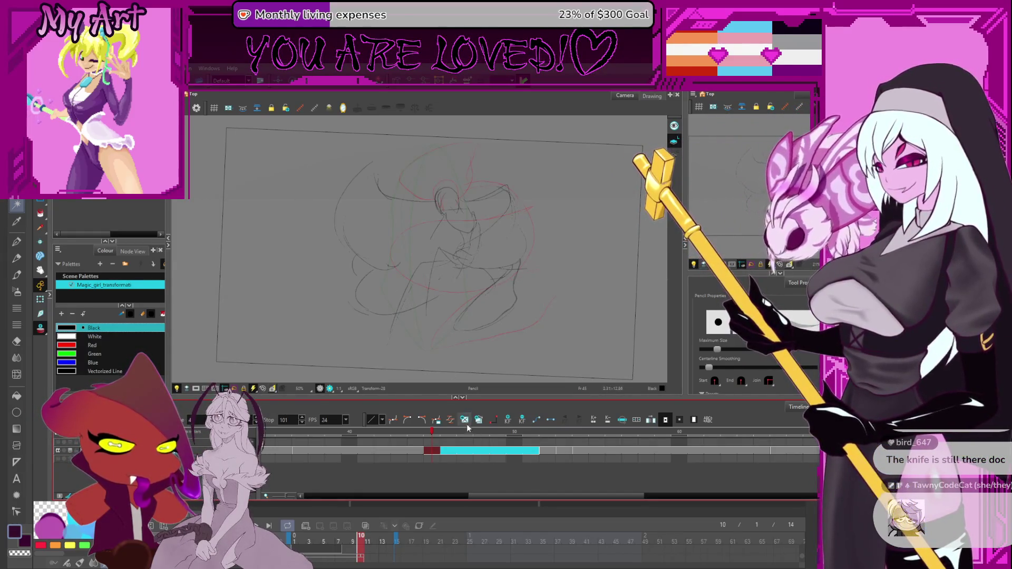
Flip from frame 45 to frames 47 and 52, then pan the canvas up
click(432, 452)
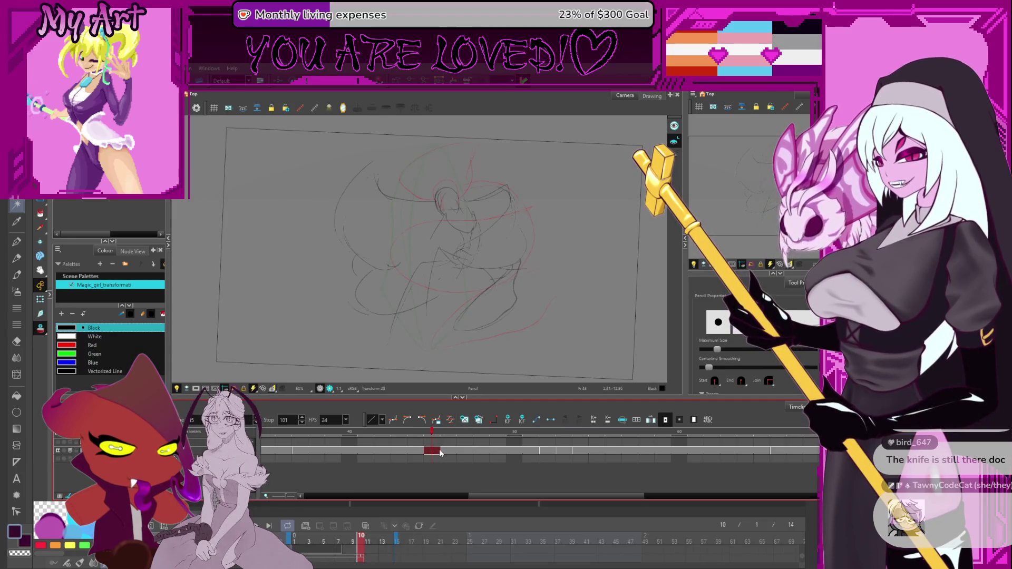
click(463, 452)
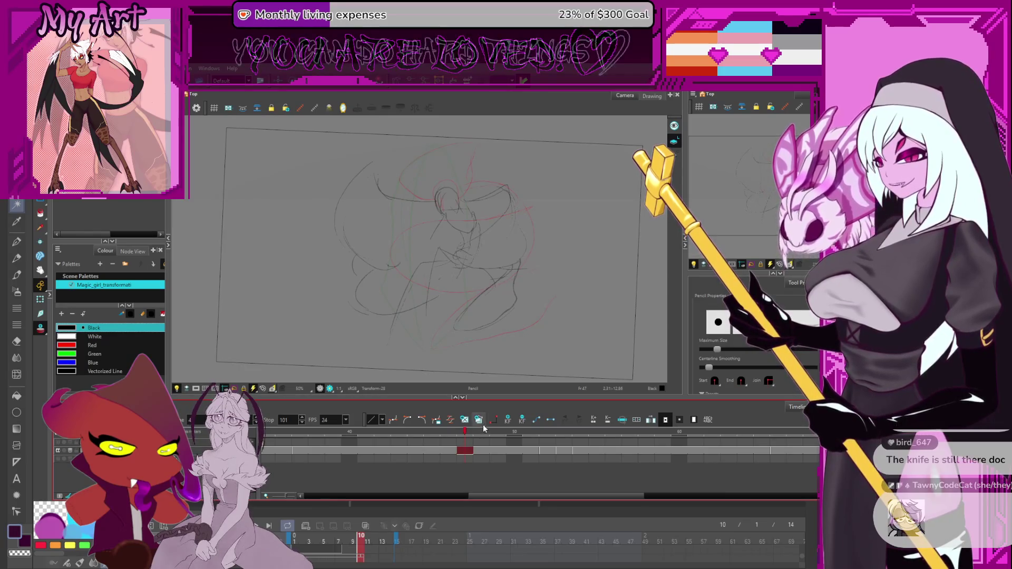
click(548, 451)
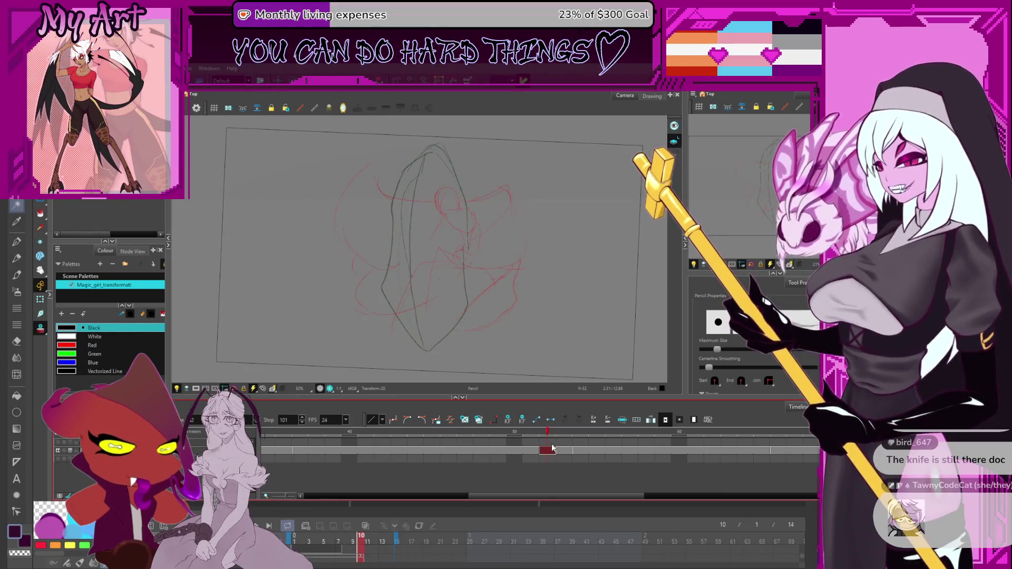
scroll(524, 315, up, 2)
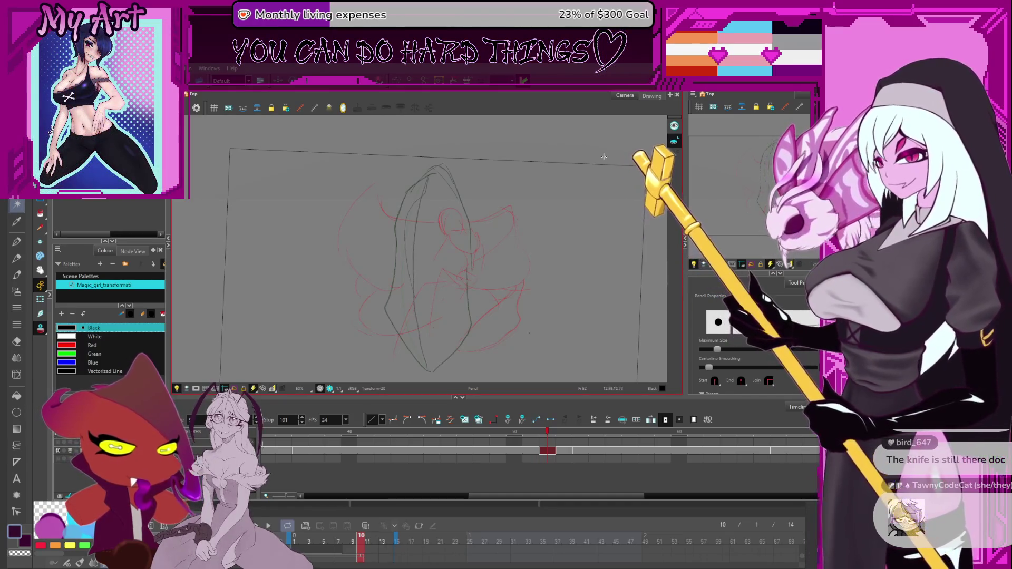
drag(505, 281, 504, 261)
Step through frames 33, 36 and 44, ending back on frame 45
key(f)
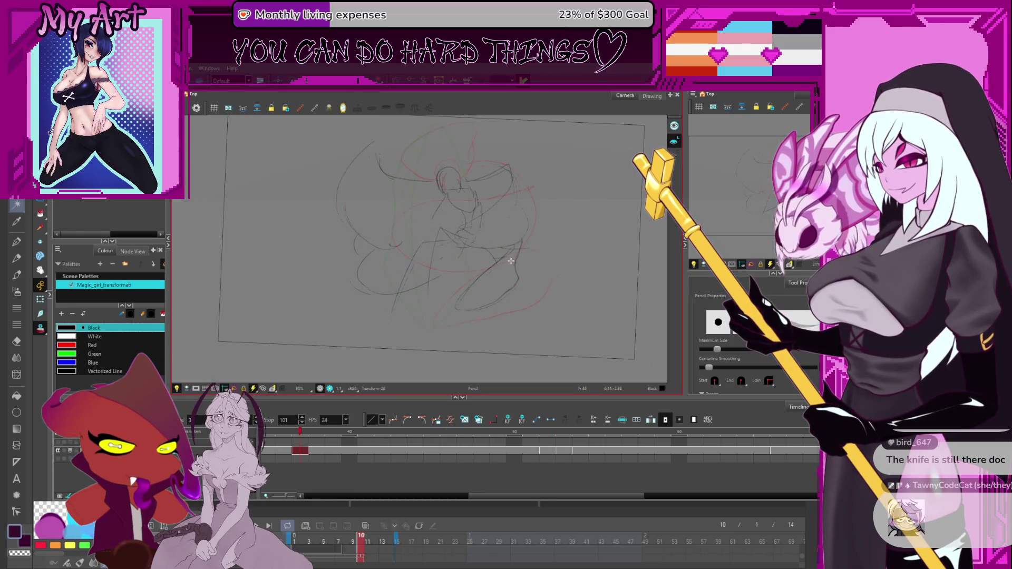
key(f)
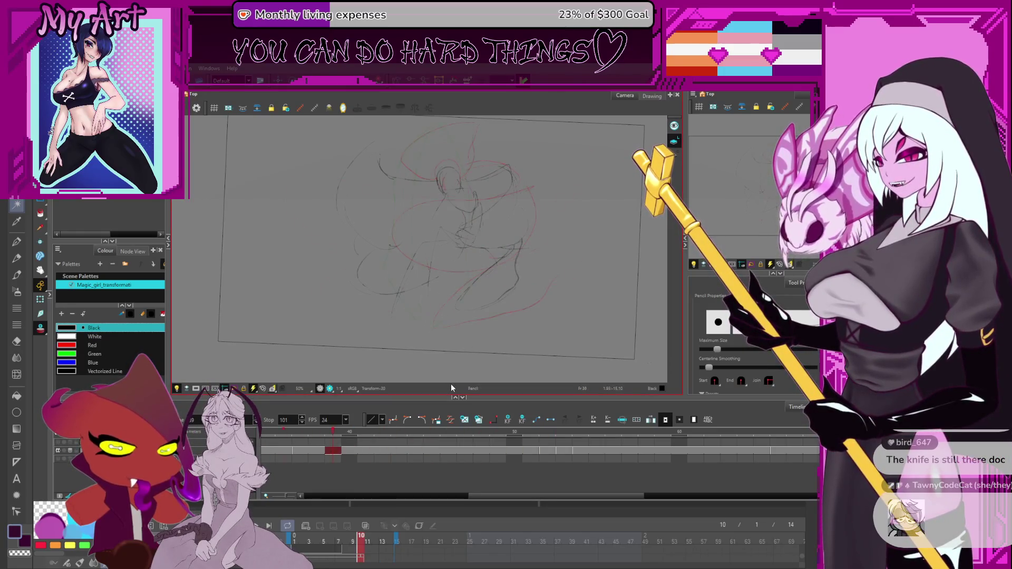
click(415, 451)
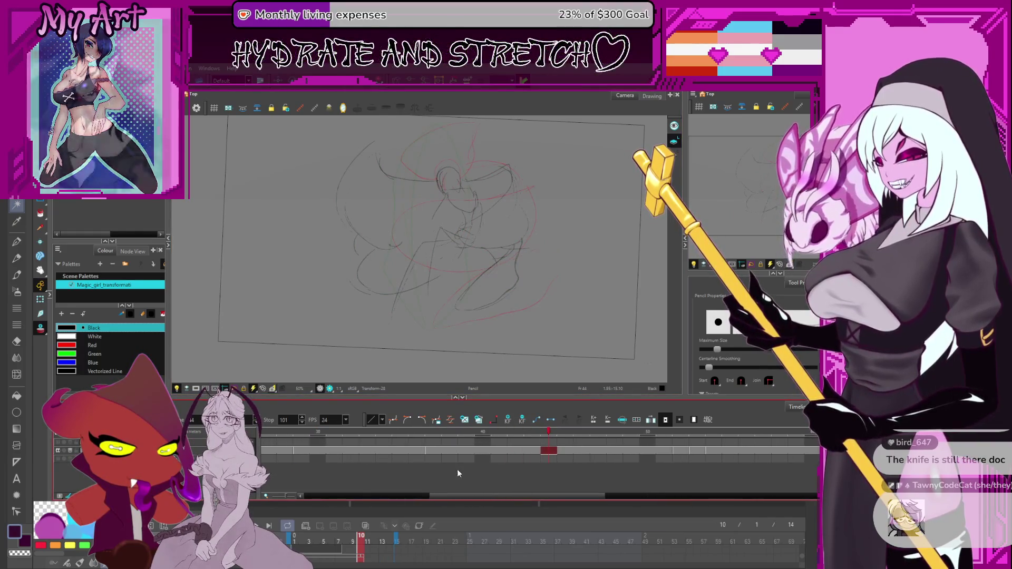
scroll(556, 447, left, 3)
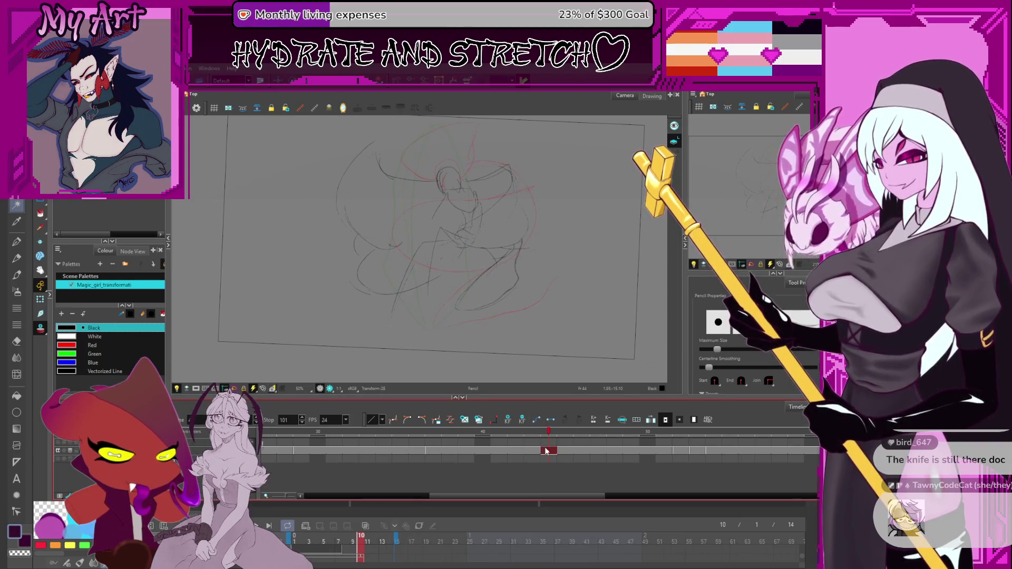
click(569, 451)
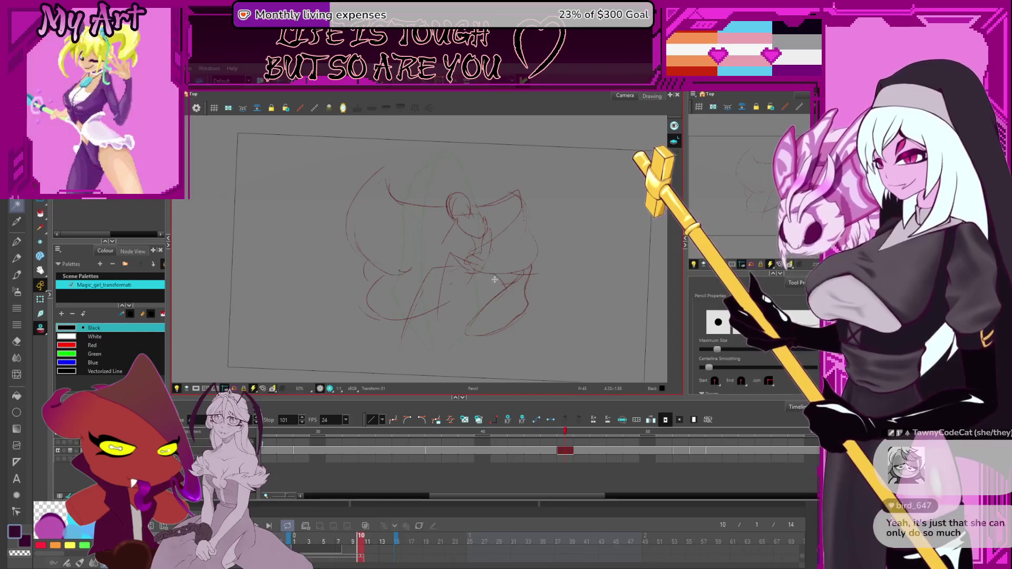
key(alt+s)
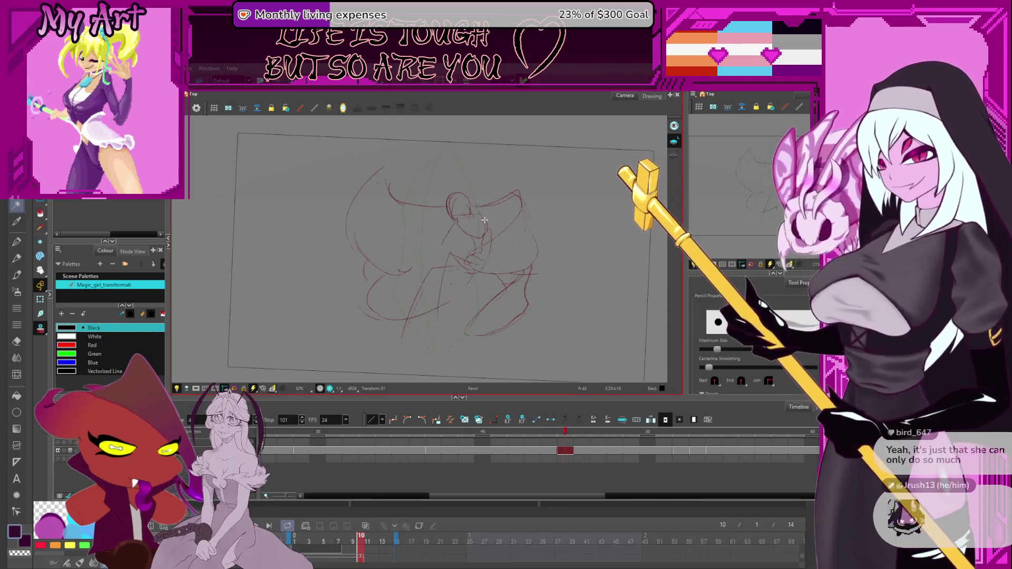
Resize, squash down and rotate the lasso-selected lower-right red strokes
mouse_move(501, 222)
mouse_down()
mouse_move(504, 313)
mouse_move(489, 263)
mouse_up()
click(484, 240)
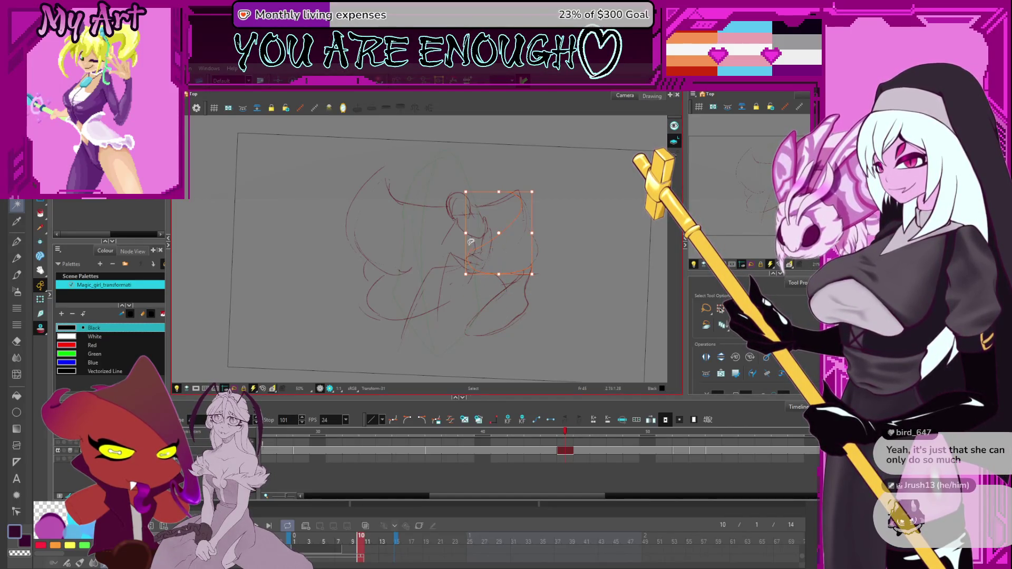
click(521, 274)
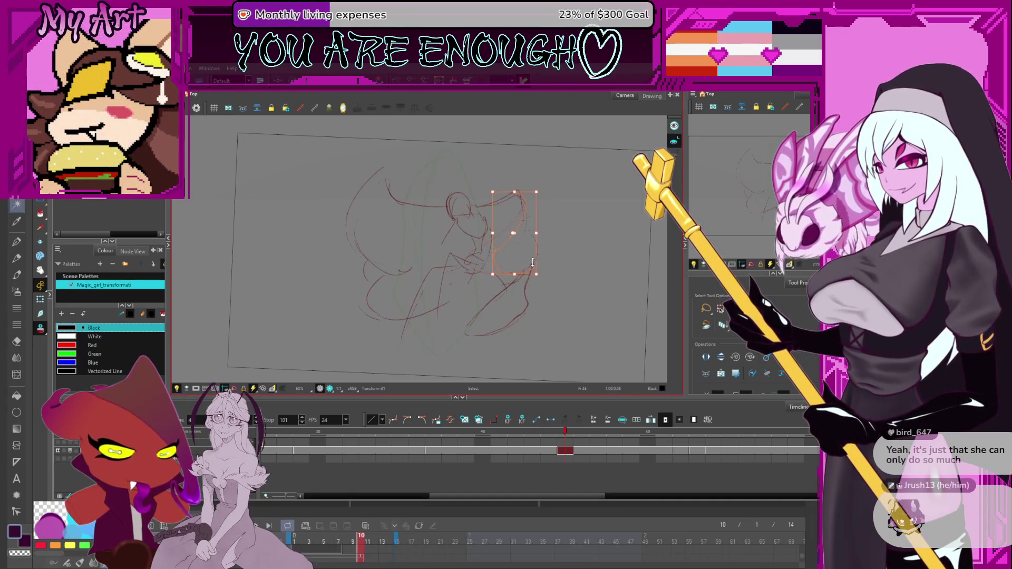
mouse_move(498, 298)
mouse_down()
mouse_move(477, 343)
mouse_move(478, 308)
mouse_move(530, 275)
mouse_up()
drag(532, 314, 529, 305)
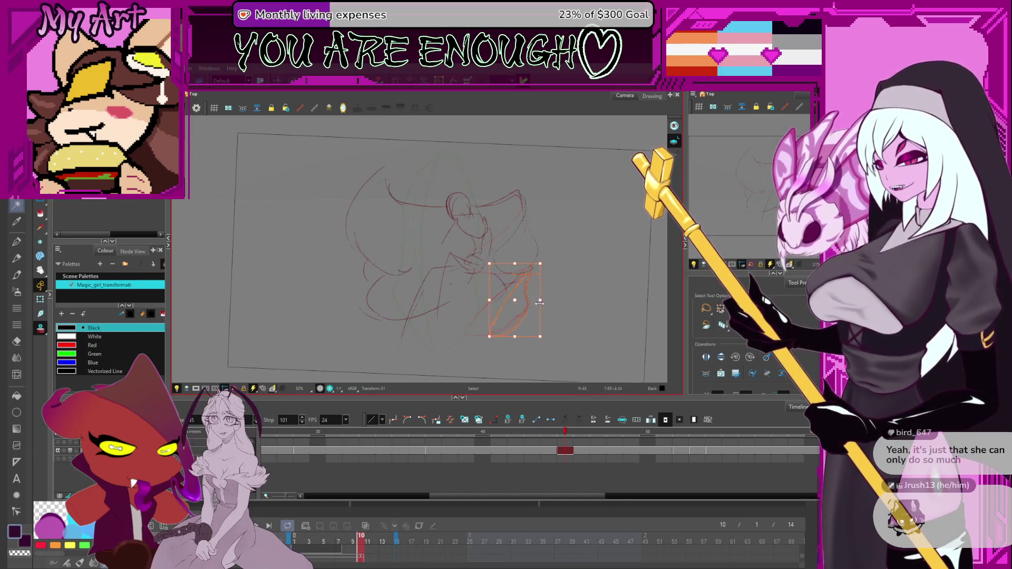
drag(539, 303, 542, 288)
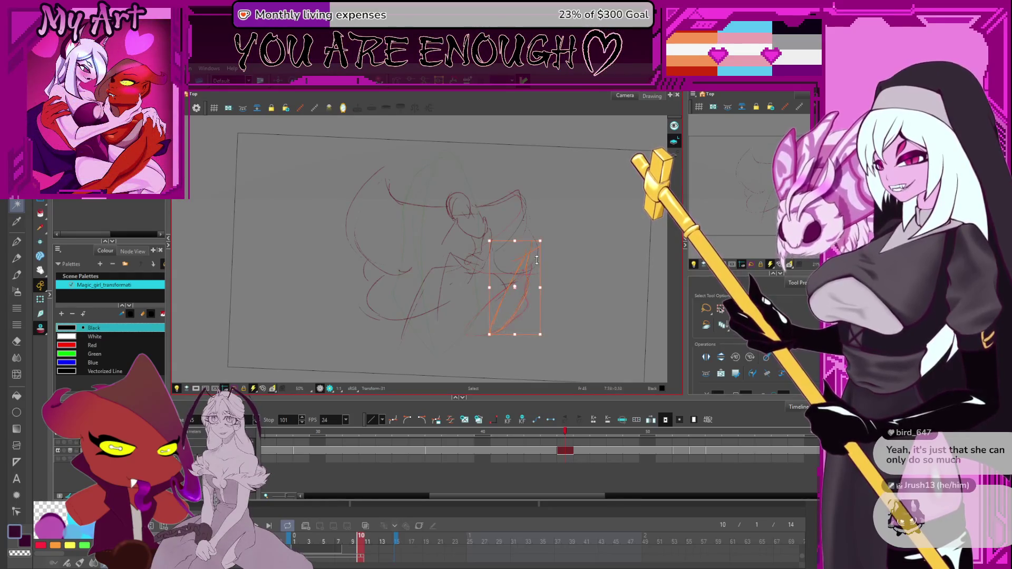
drag(516, 239, 530, 280)
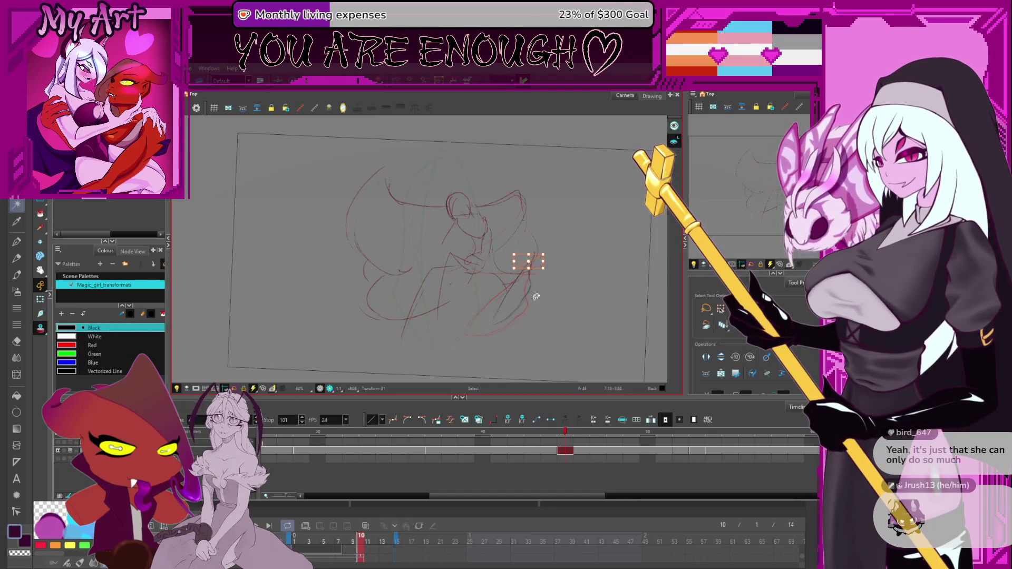
drag(490, 298, 493, 296)
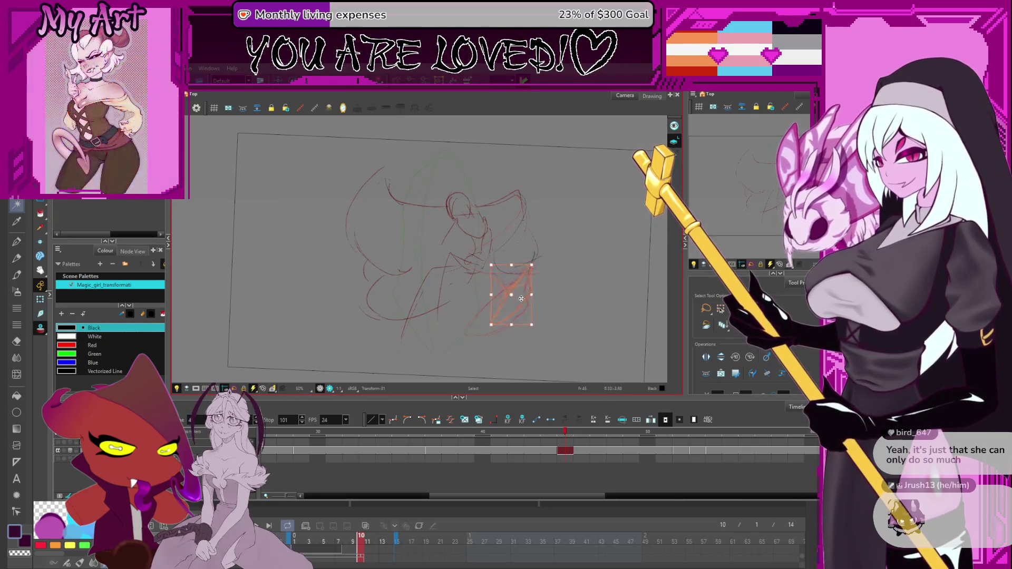
click(556, 284)
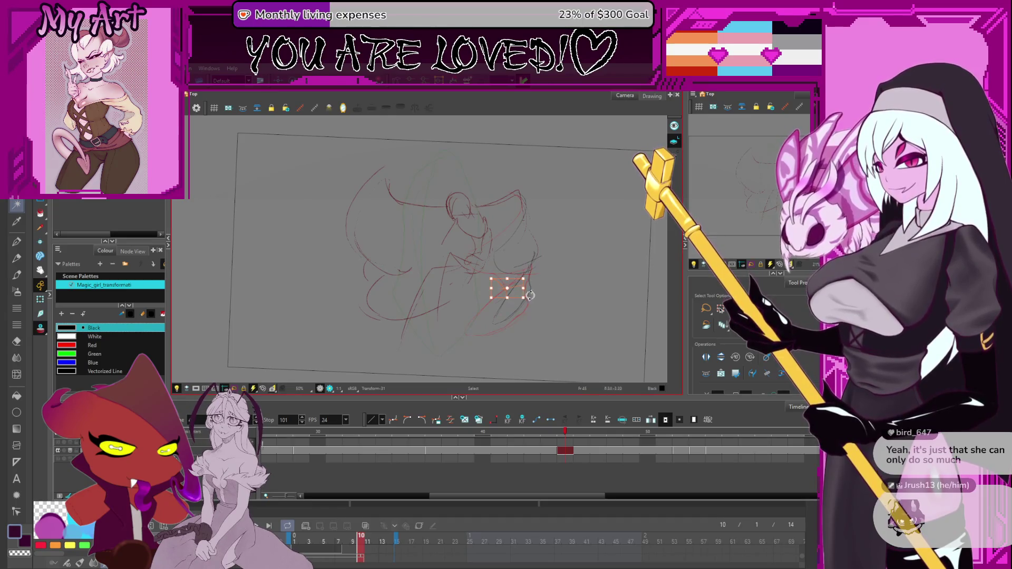
Pick out a single lower-right stroke to adjust, then pan the view right
click(562, 275)
click(518, 281)
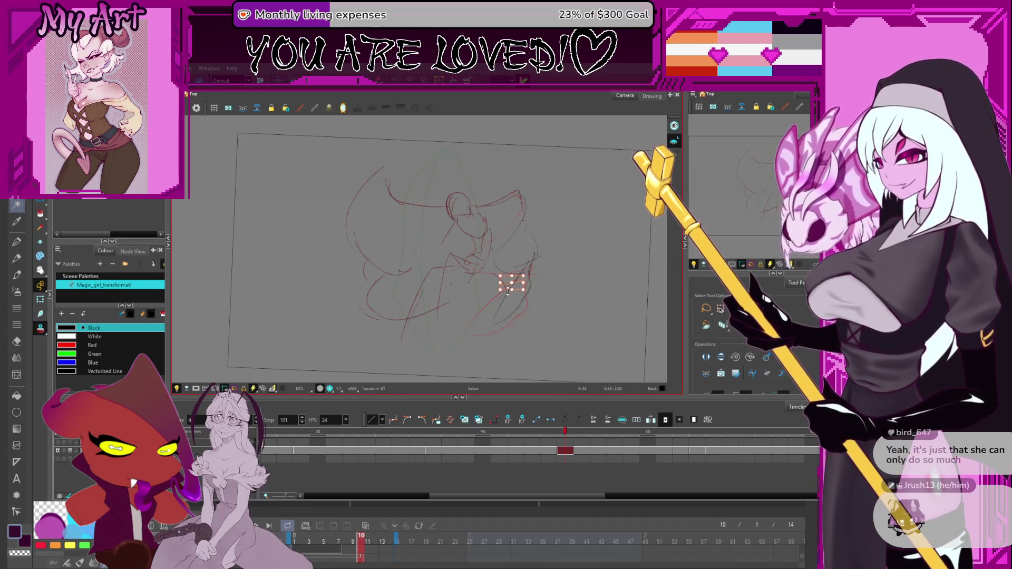
click(504, 285)
click(527, 284)
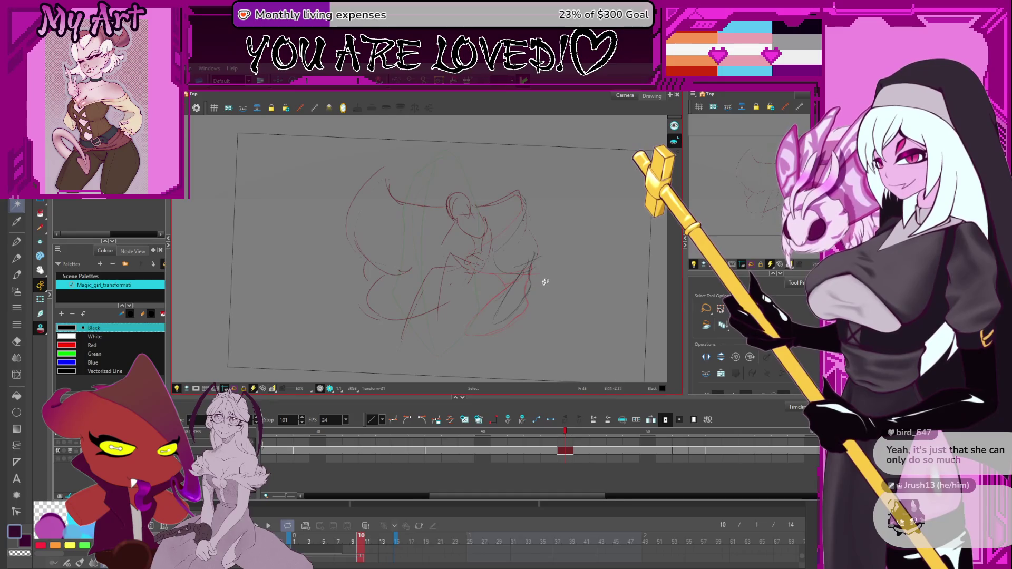
click(509, 283)
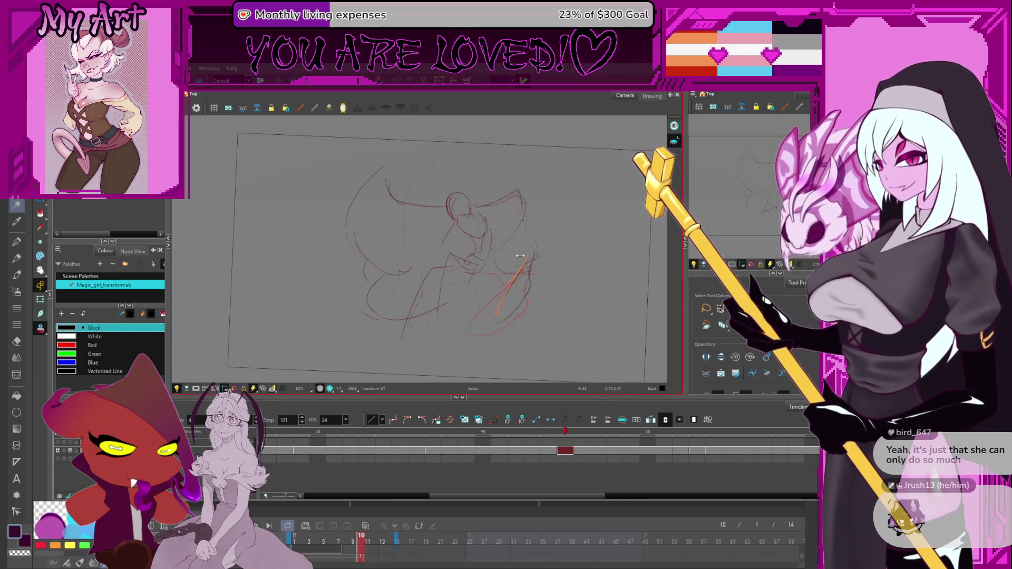
drag(538, 248, 559, 246)
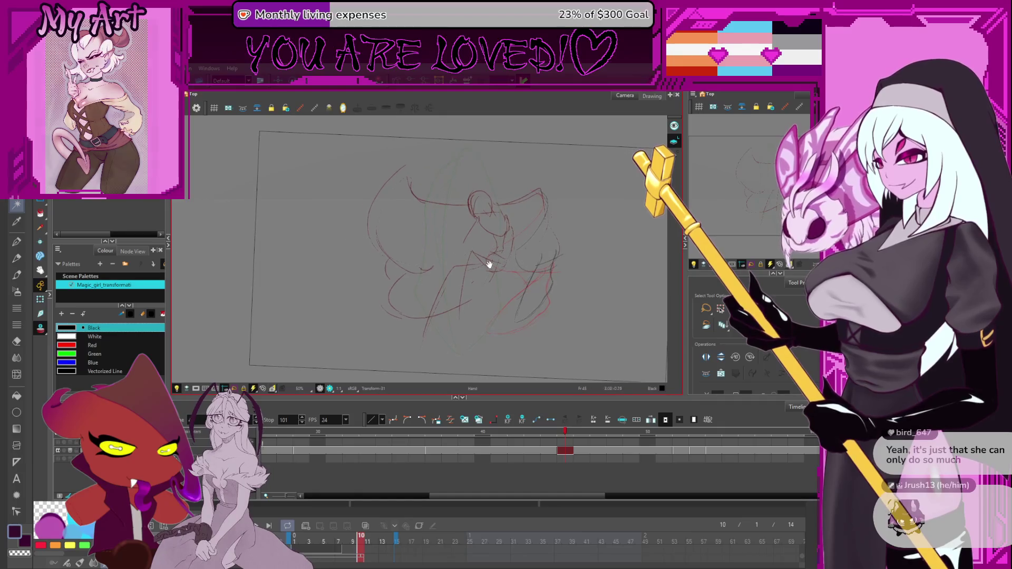
mouse_move(442, 180)
mouse_down()
mouse_move(389, 336)
mouse_move(424, 211)
mouse_up()
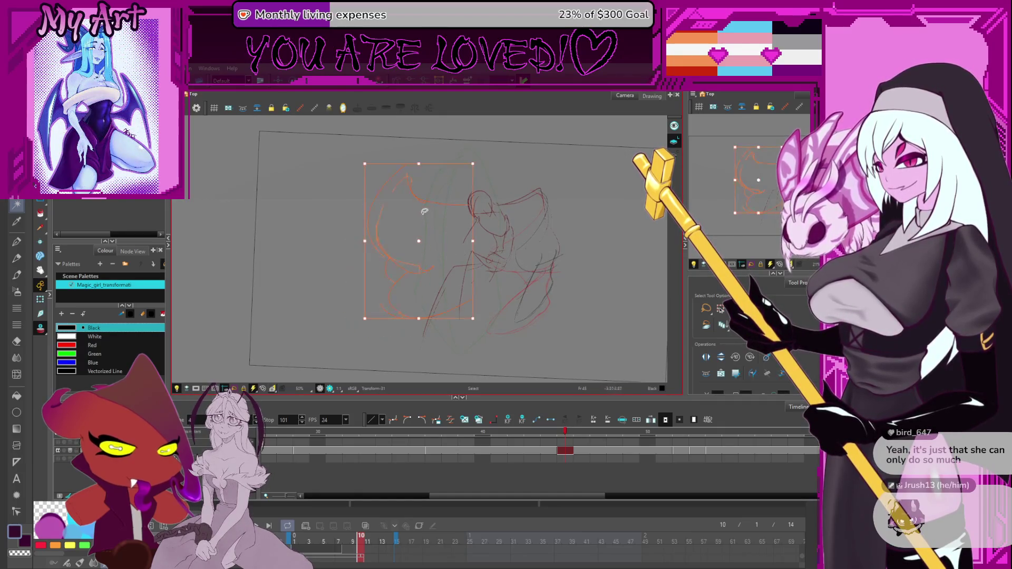
drag(503, 277, 498, 282)
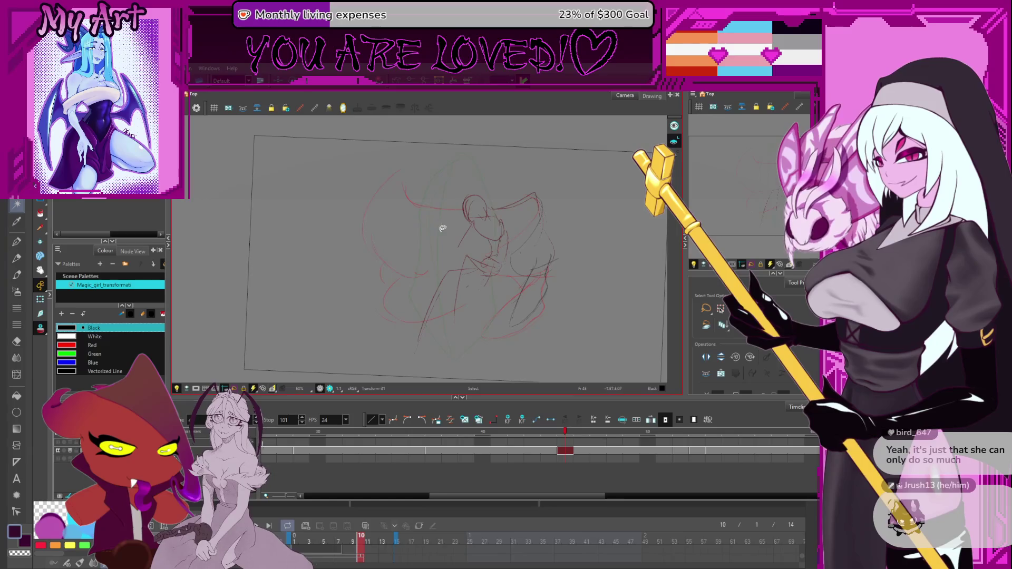
key(alt+x)
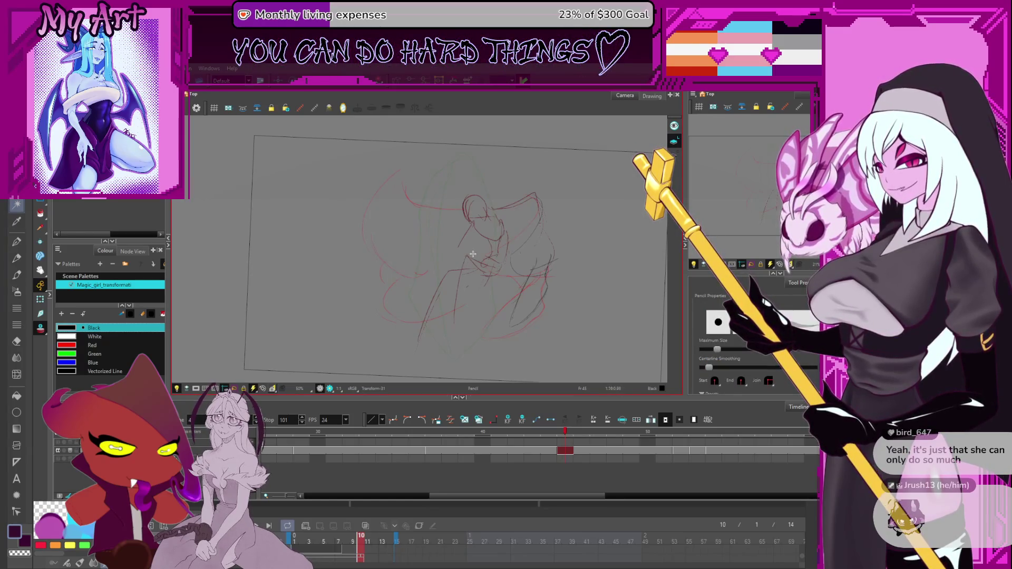
key(alt+s)
click(477, 272)
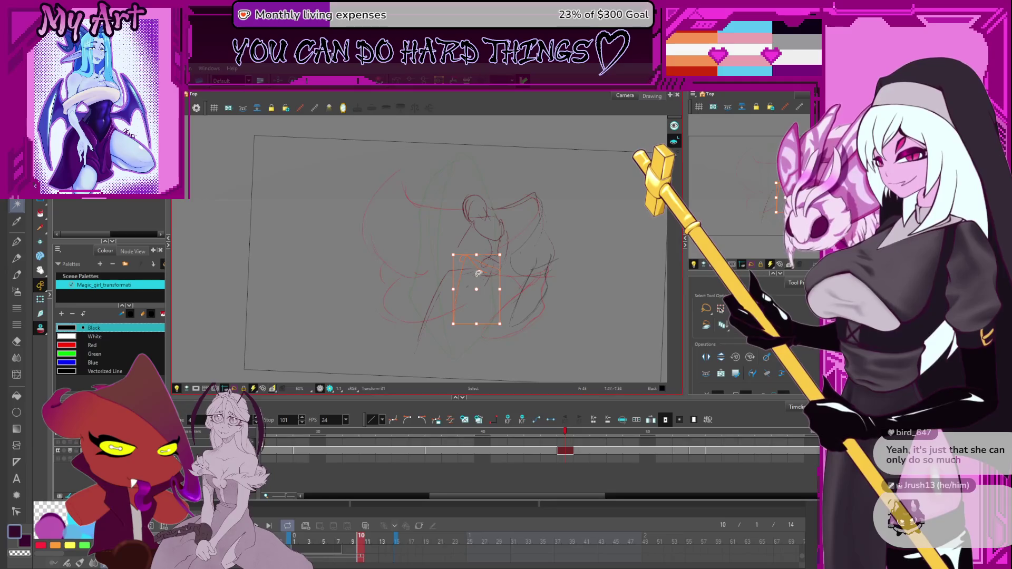
drag(472, 223, 460, 245)
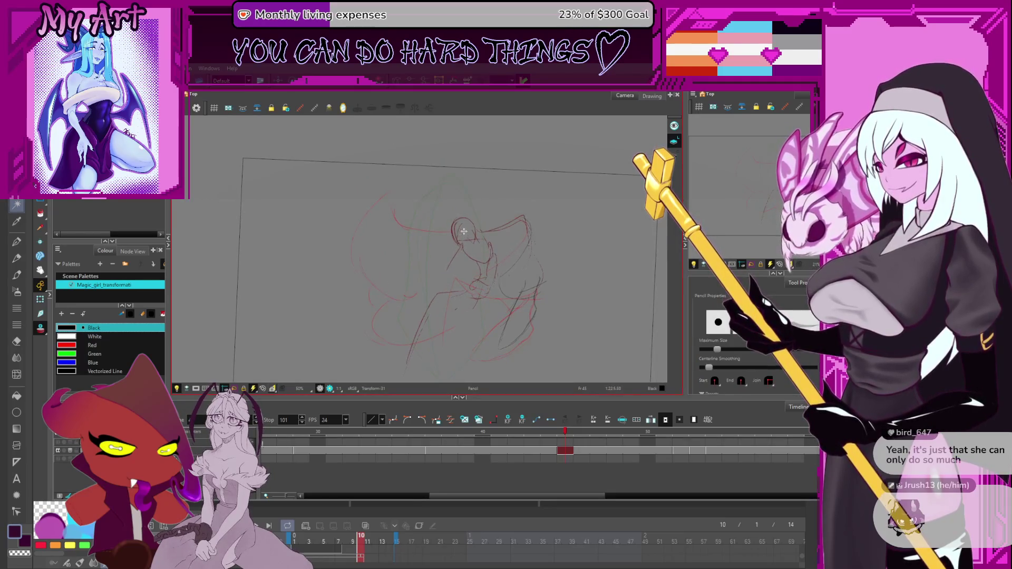
key(alt+s)
click(464, 231)
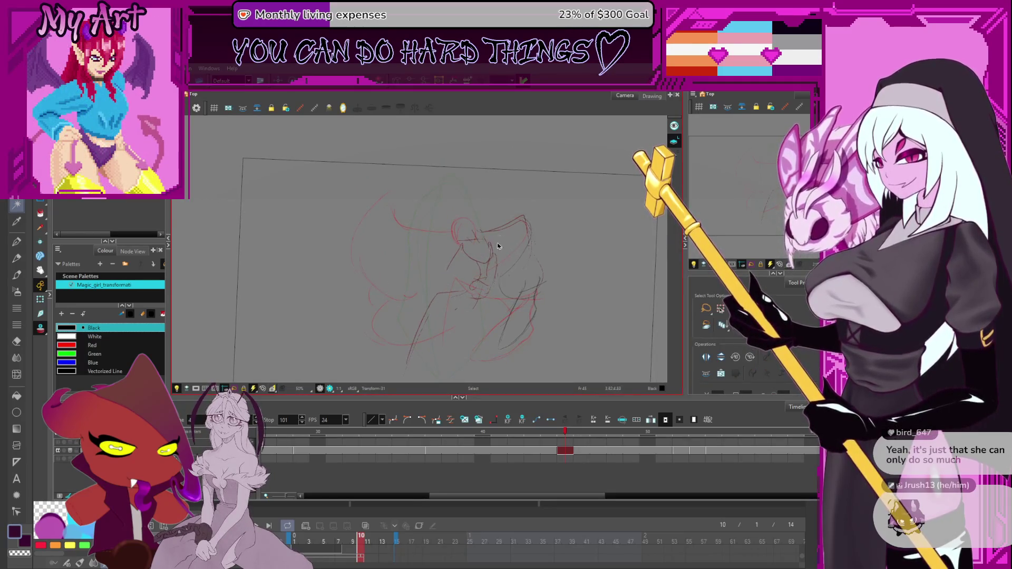
click(471, 284)
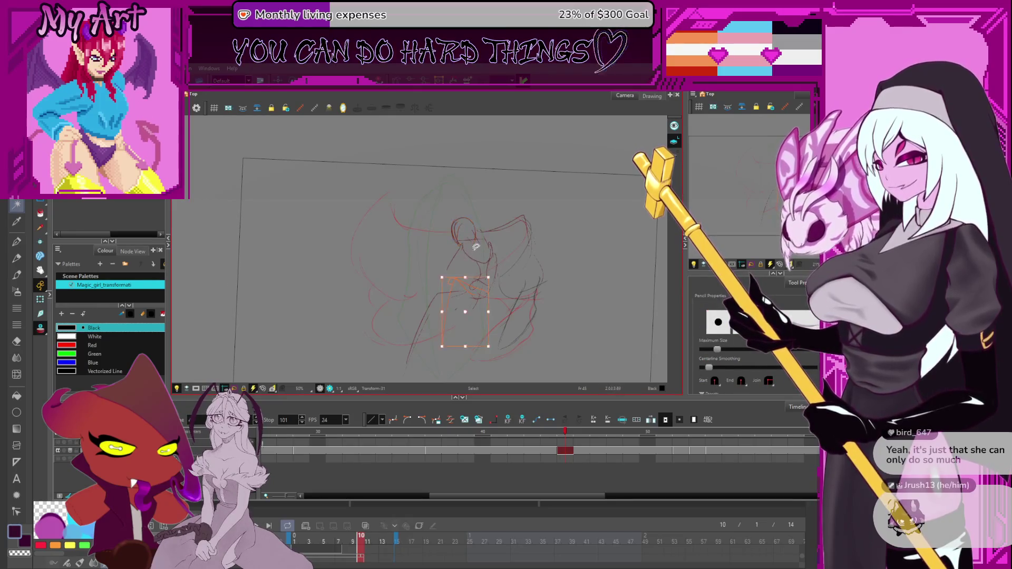
key(alt+s)
click(474, 237)
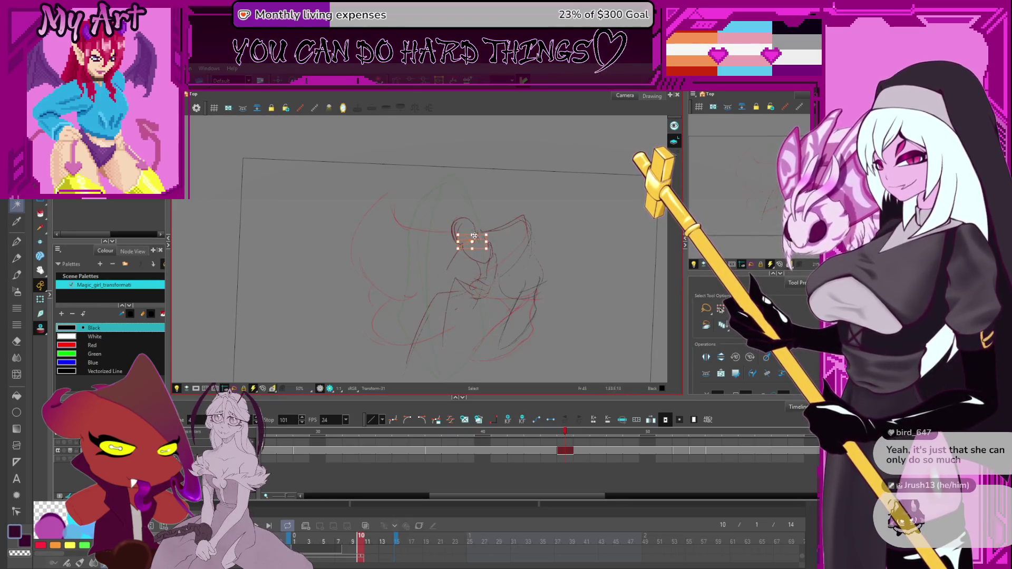
click(466, 226)
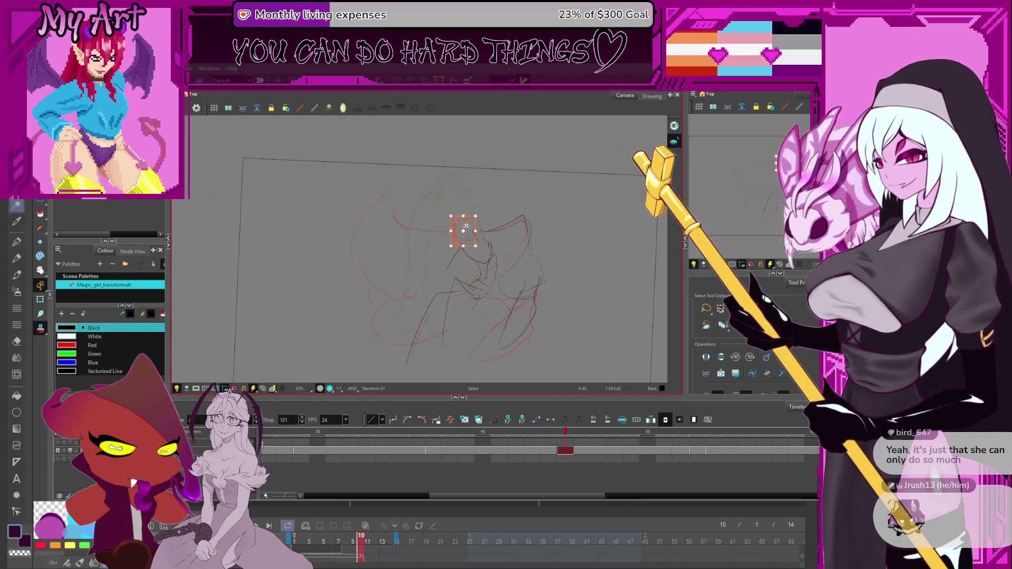
click(464, 241)
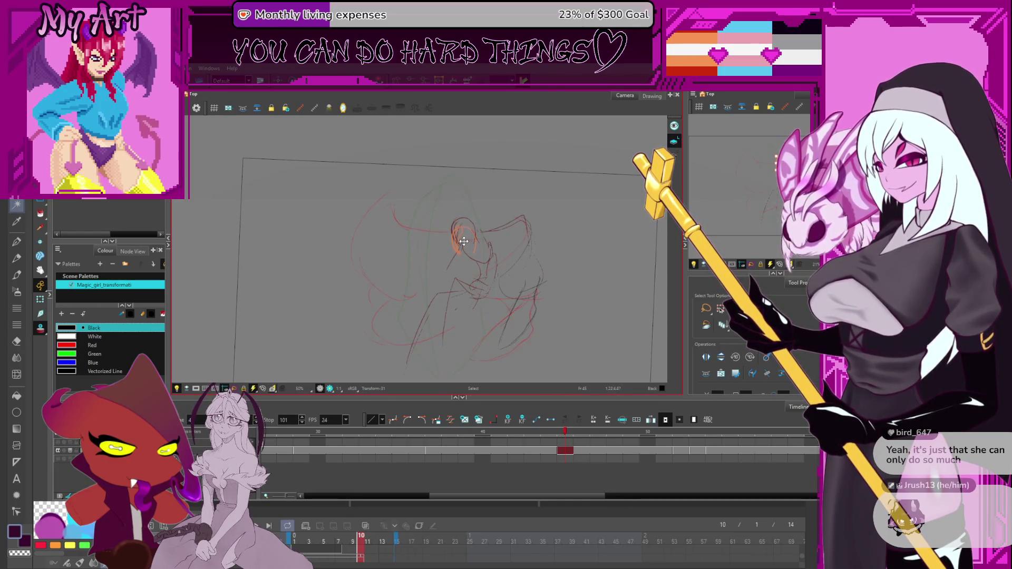
click(464, 241)
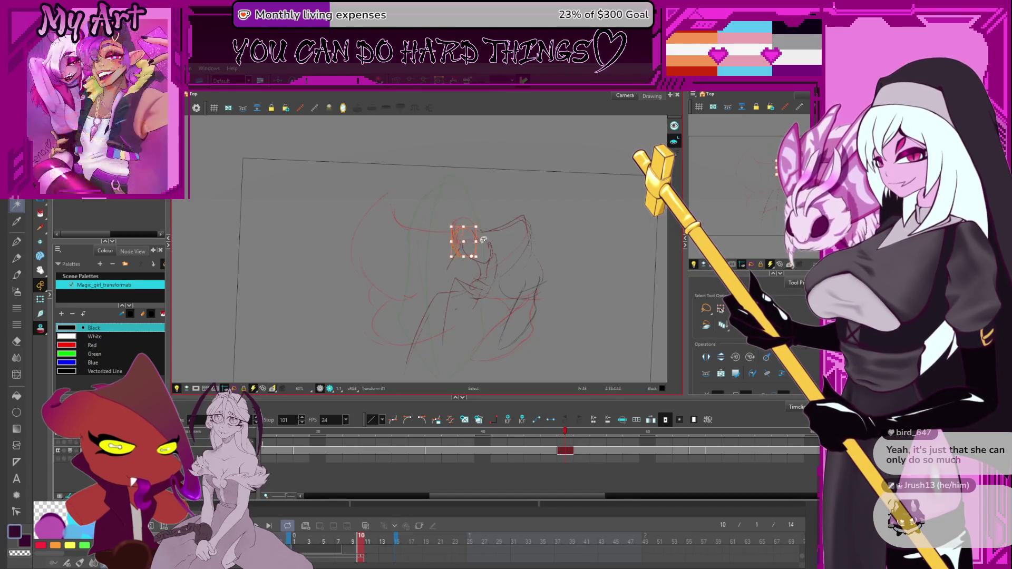
click(493, 233)
key(alt+slash)
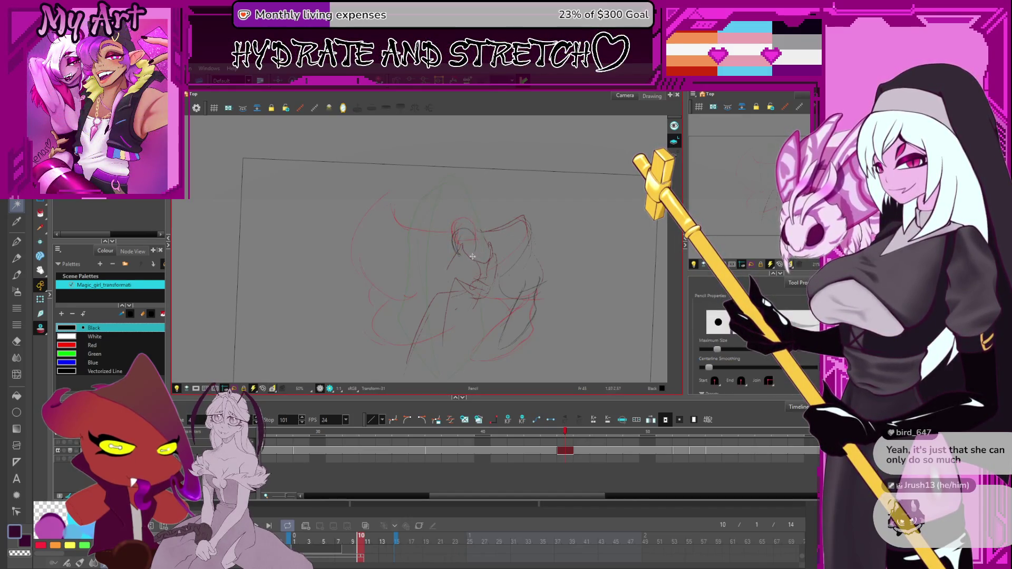
key(alt+s)
click(477, 257)
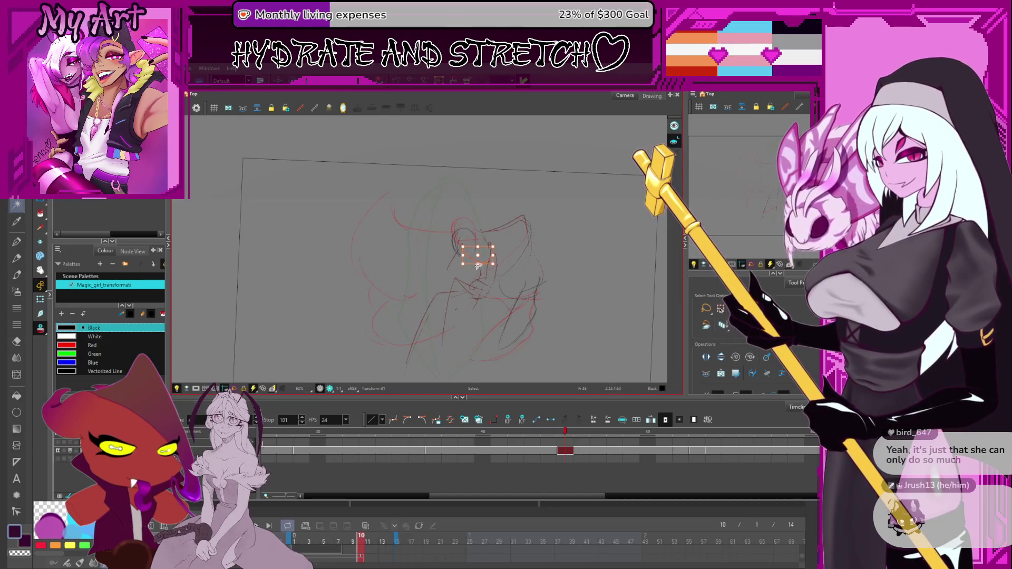
key(alt+slash)
scroll(477, 253, up, 3)
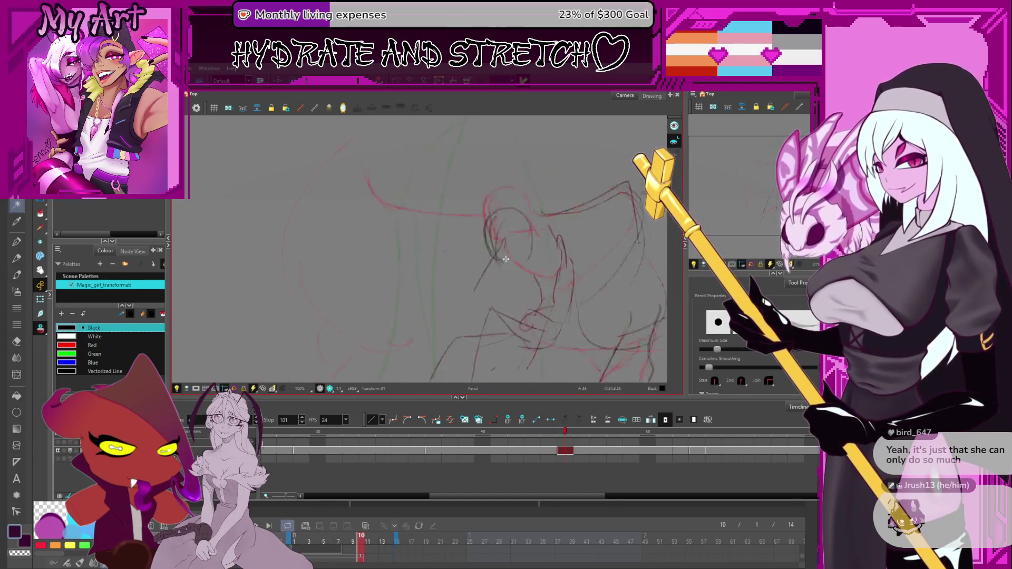
scroll(478, 244, down, 3)
scroll(477, 244, up, 4)
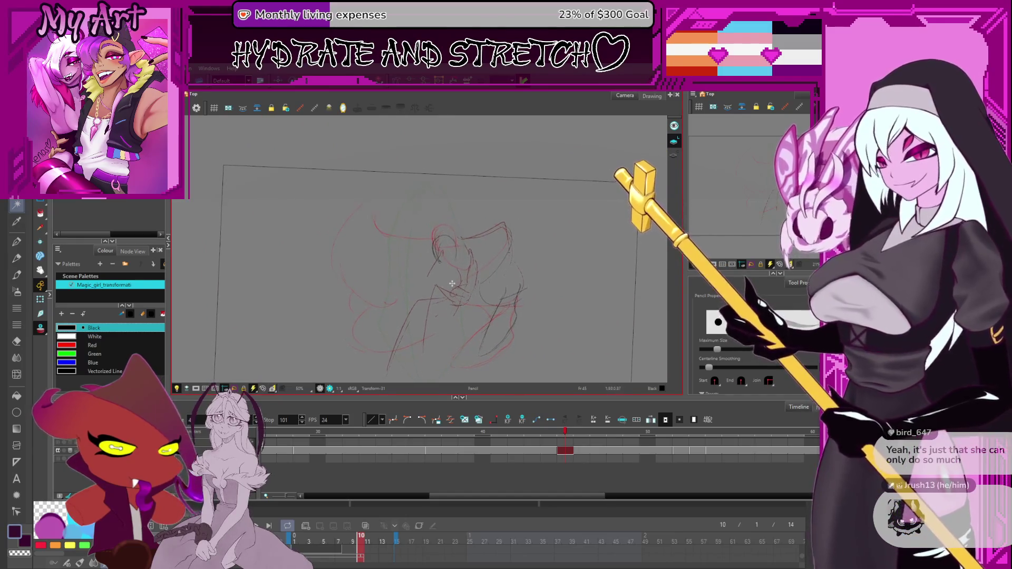
scroll(481, 266, down, 1)
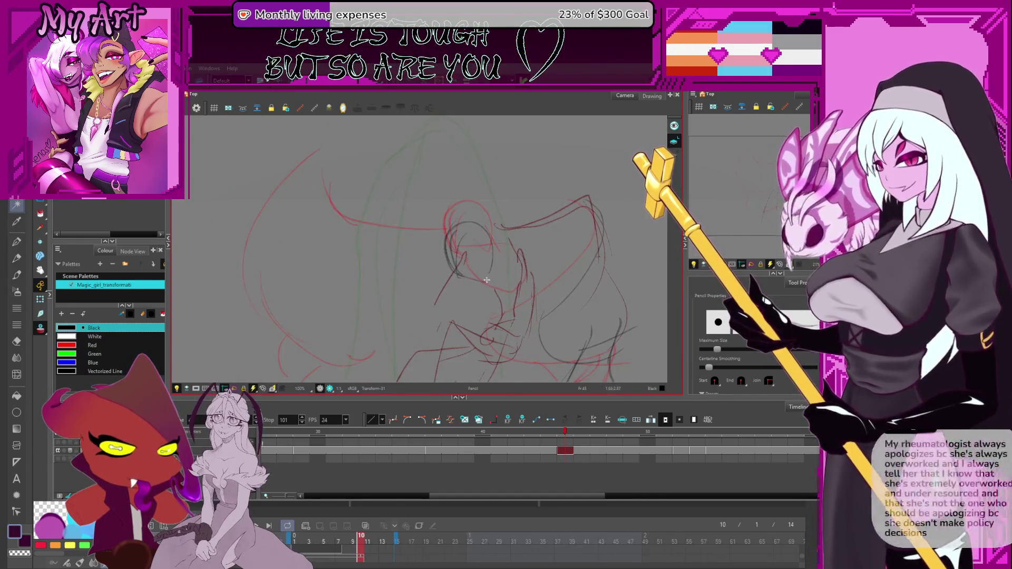
drag(479, 276, 473, 262)
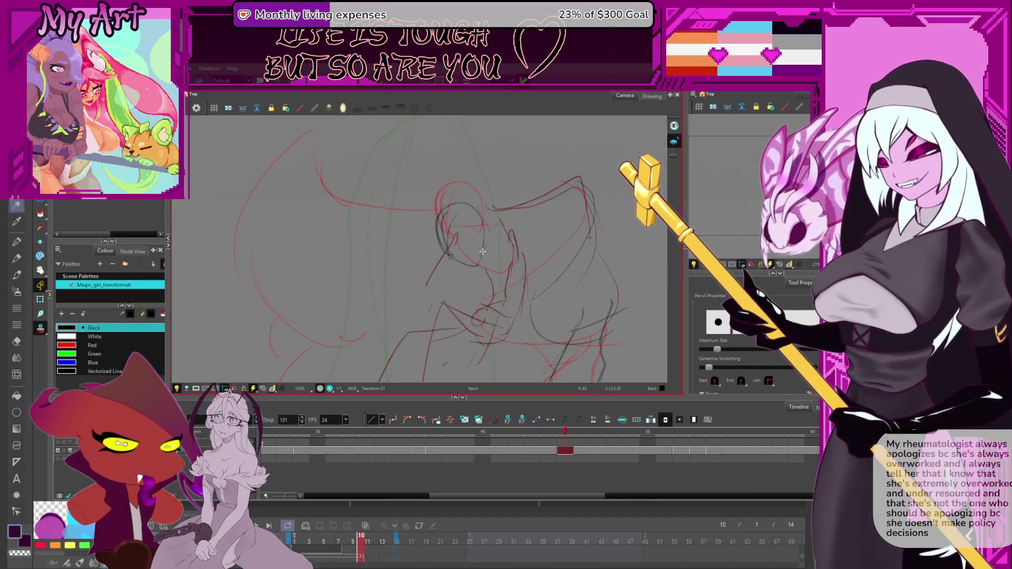
scroll(415, 265, down, 2)
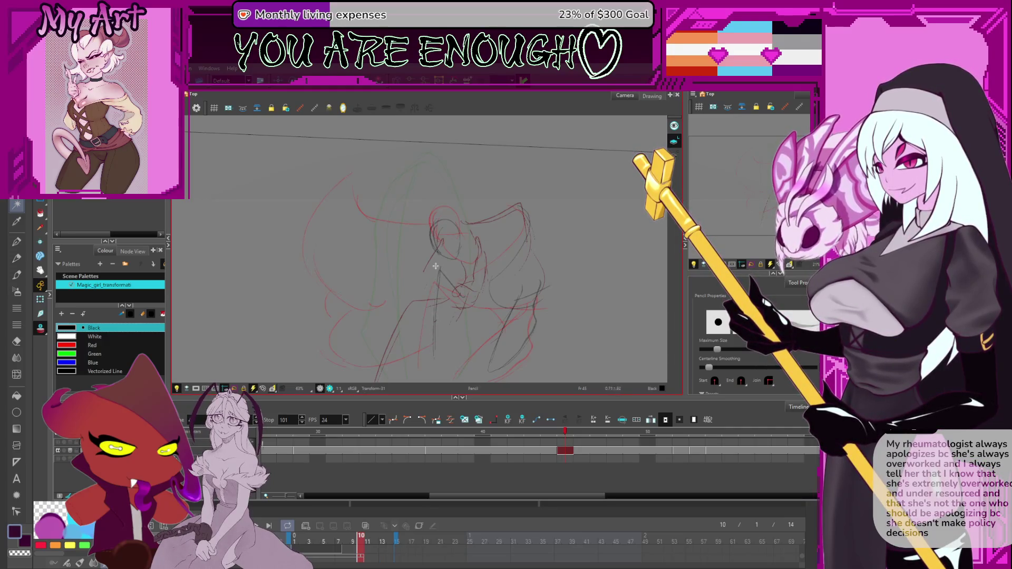
Try selecting strokes below the girl's head and near her hand
scroll(436, 266, down, 3)
key(alt+s)
click(422, 254)
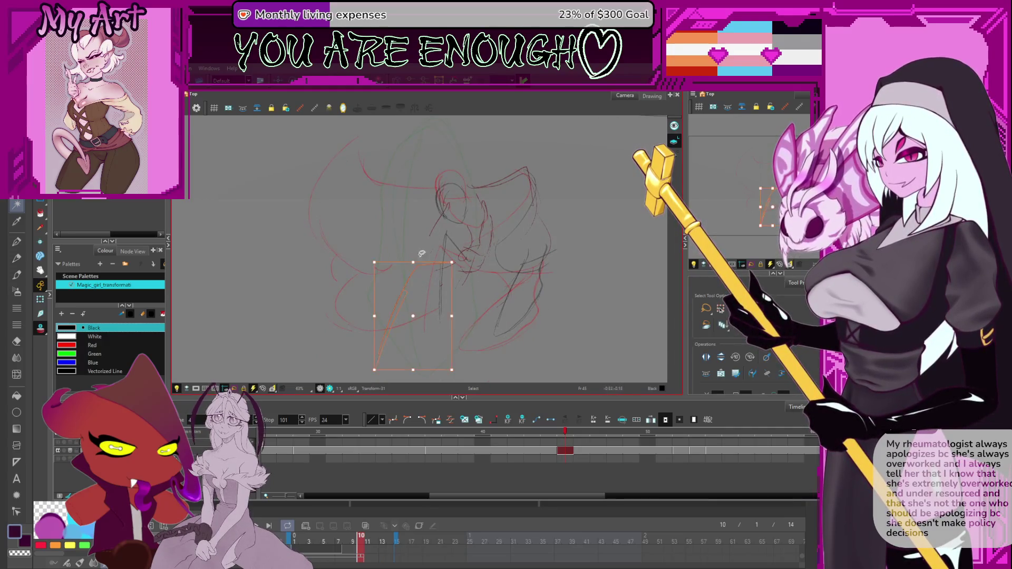
key(alt+p)
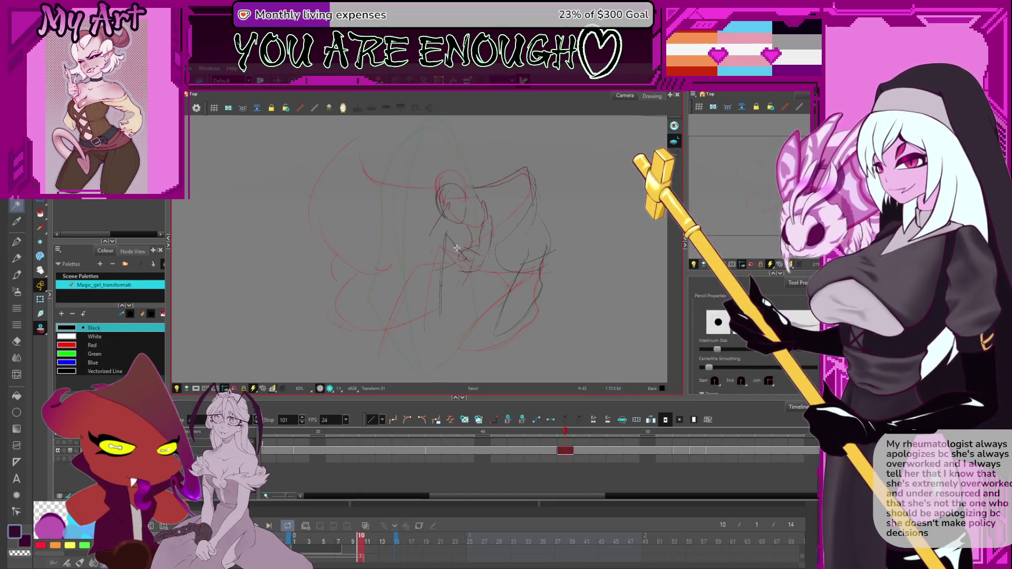
key(alt+s)
click(456, 248)
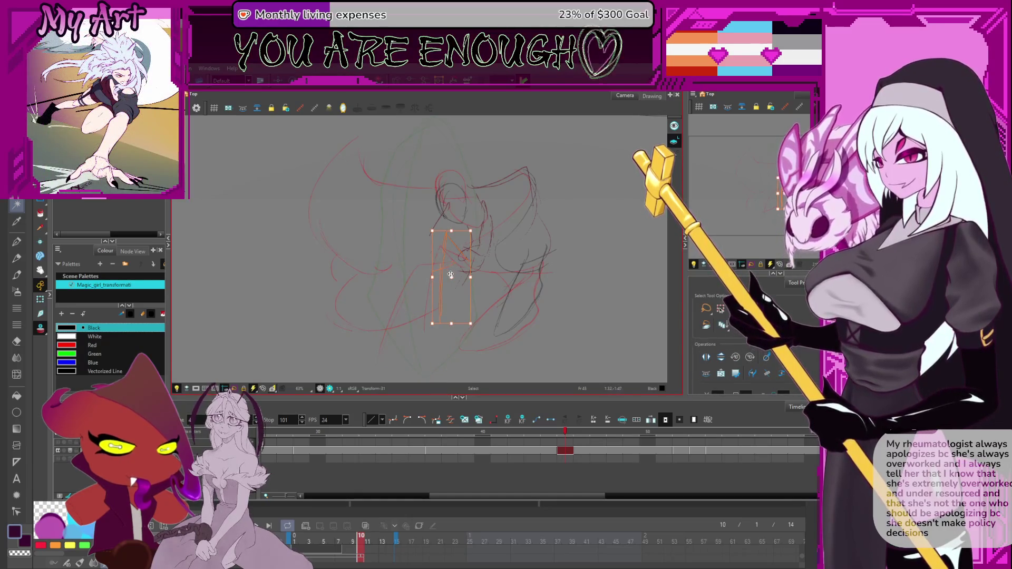
click(458, 280)
click(459, 279)
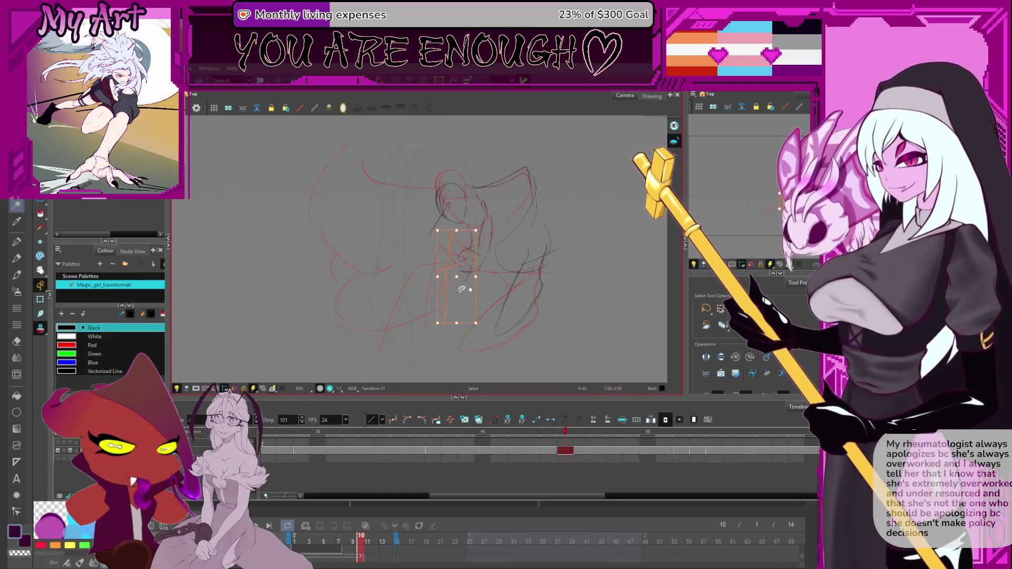
click(426, 256)
click(436, 255)
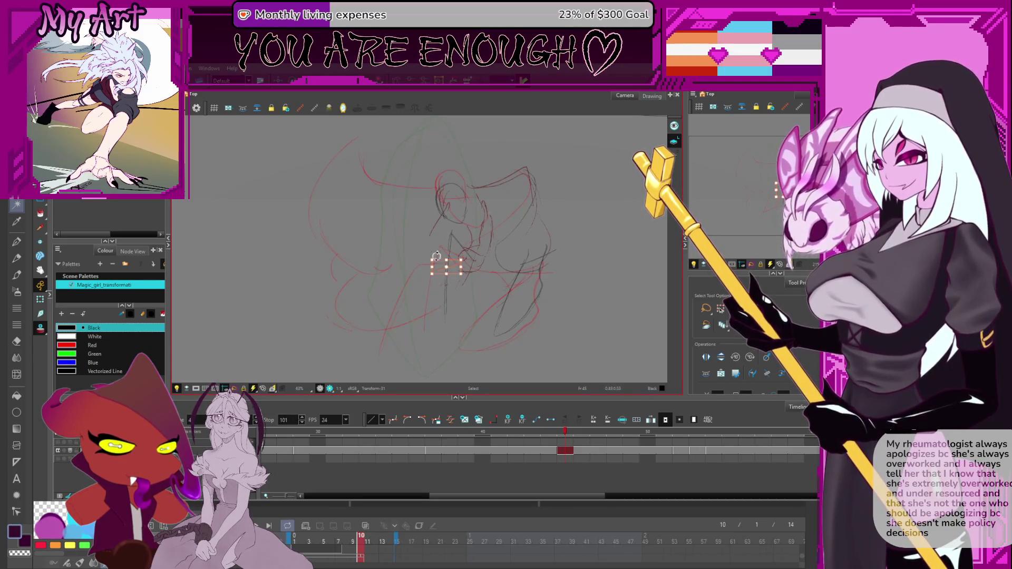
key(alt+slash)
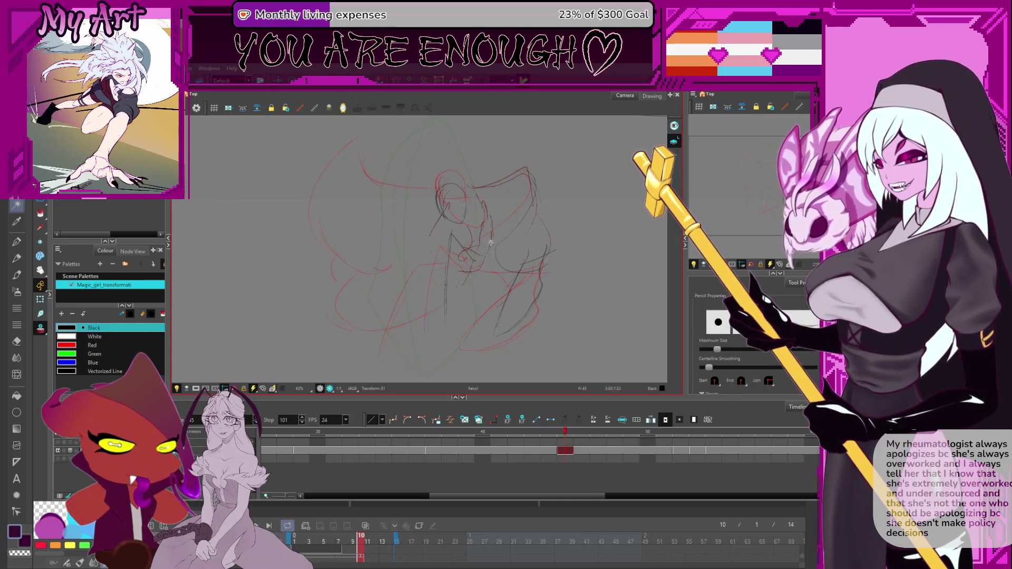
Nudge the stroke running down from the head a few pixels left and deselect it
key(alt+s)
click(479, 199)
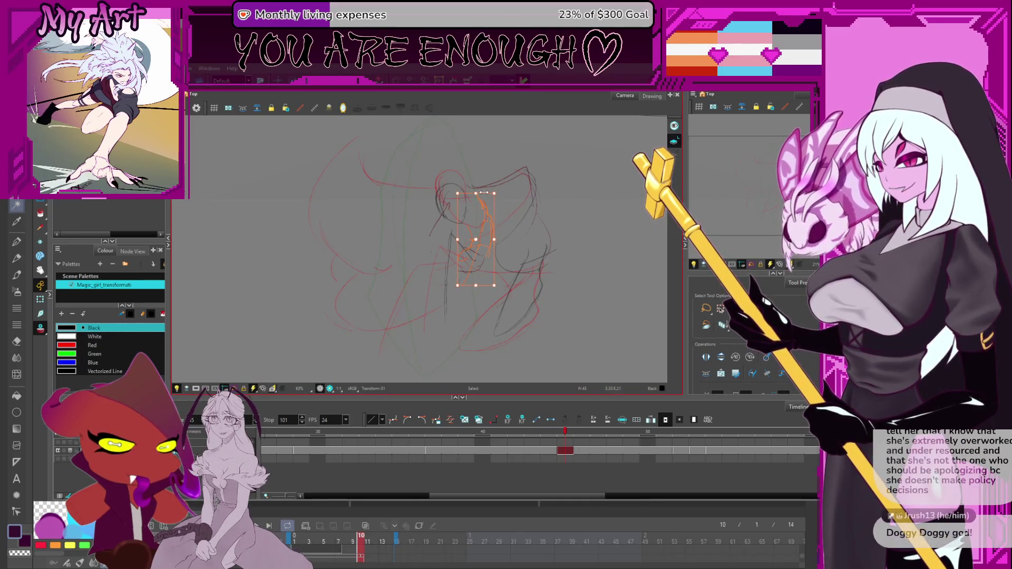
drag(484, 193, 481, 193)
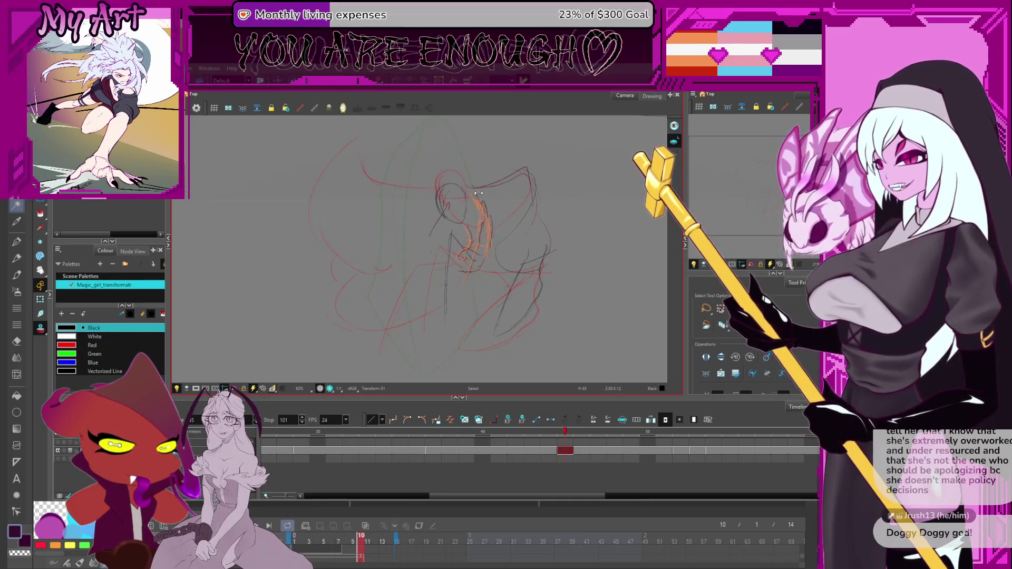
click(484, 301)
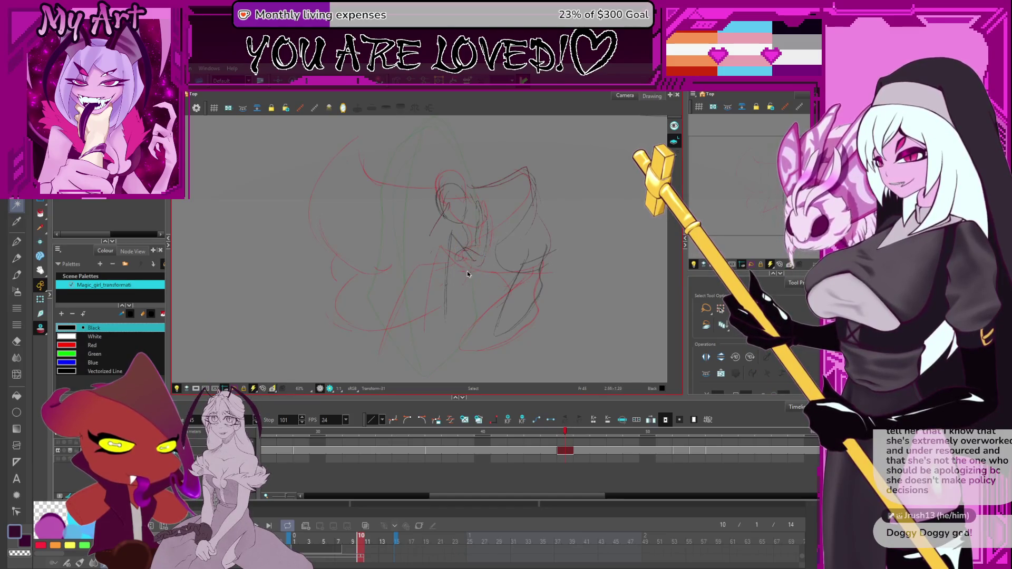
key(alt+p)
key(2)
key(2)
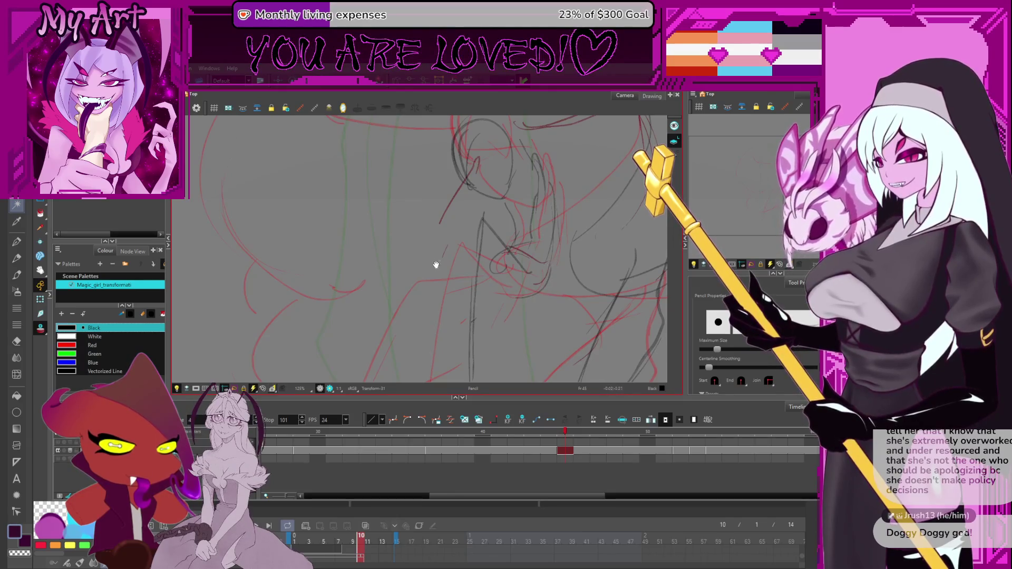
Pan down the sketch, try the Select and Brush tools, and settle on the Pencil
drag(435, 264, 448, 211)
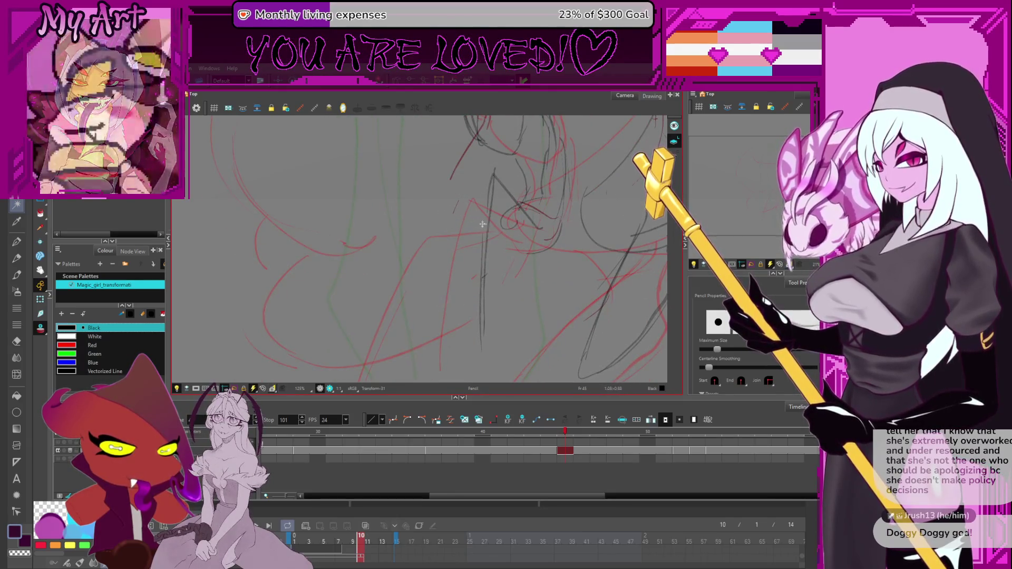
scroll(418, 238, down, 3)
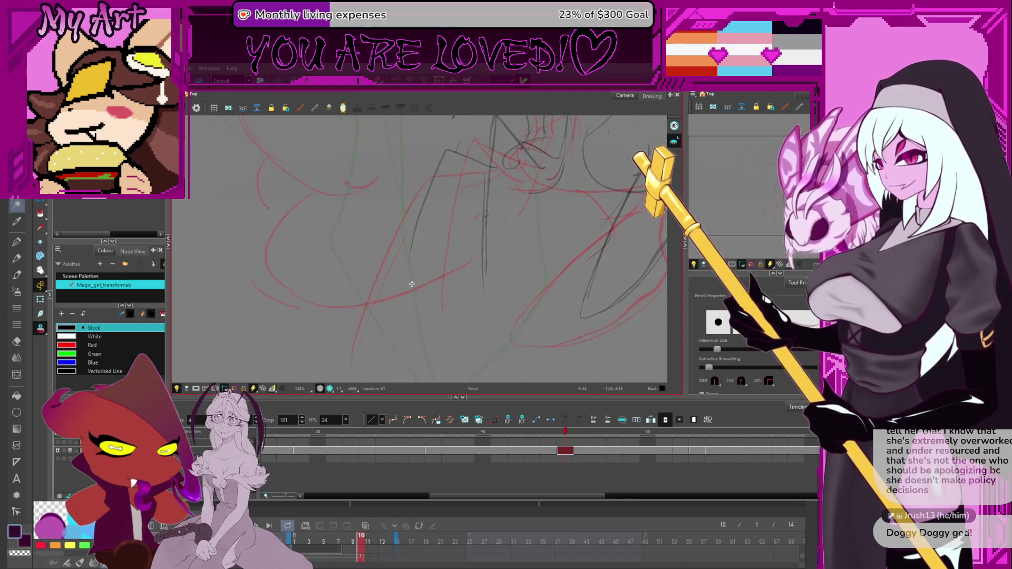
scroll(411, 241, down, 3)
scroll(443, 304, up, 2)
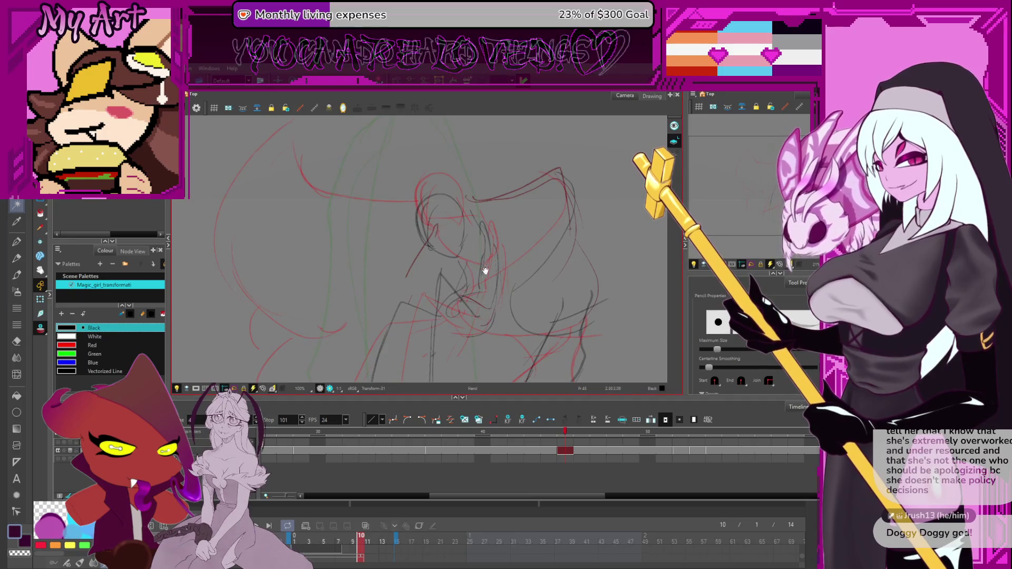
scroll(482, 268, down, 2)
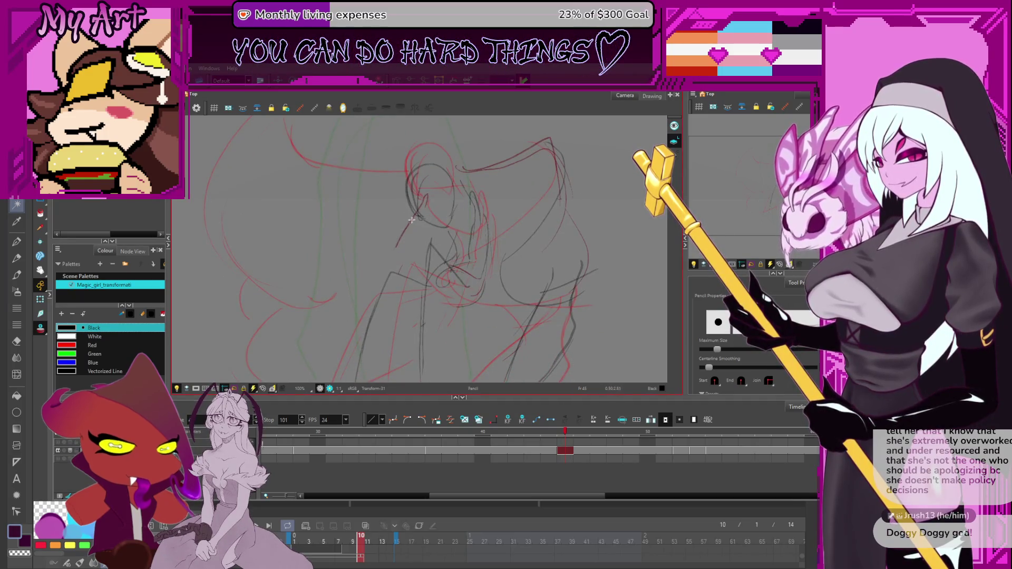
key(alt+s)
key(period)
key(period)
key(period)
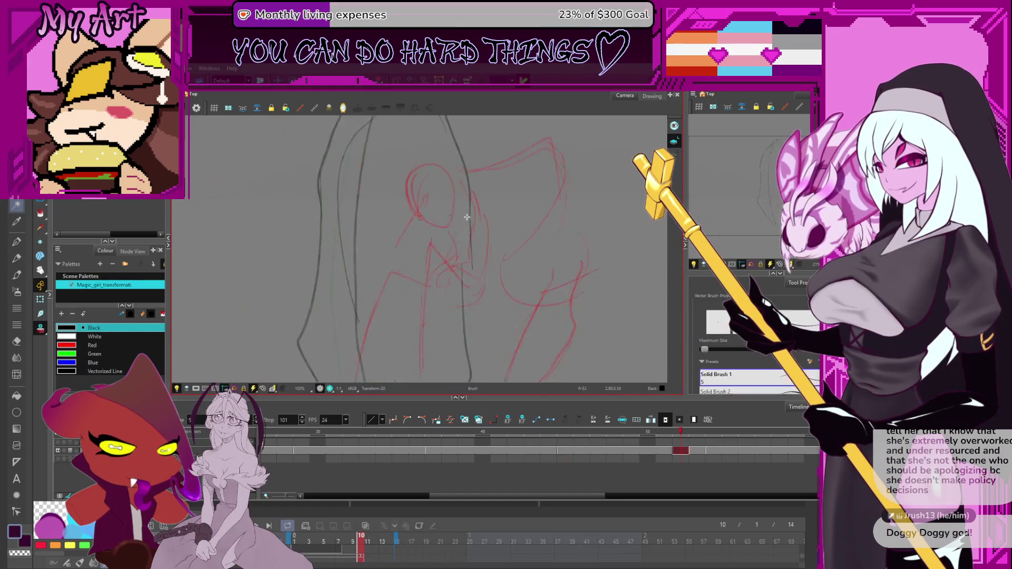
key(alt+b)
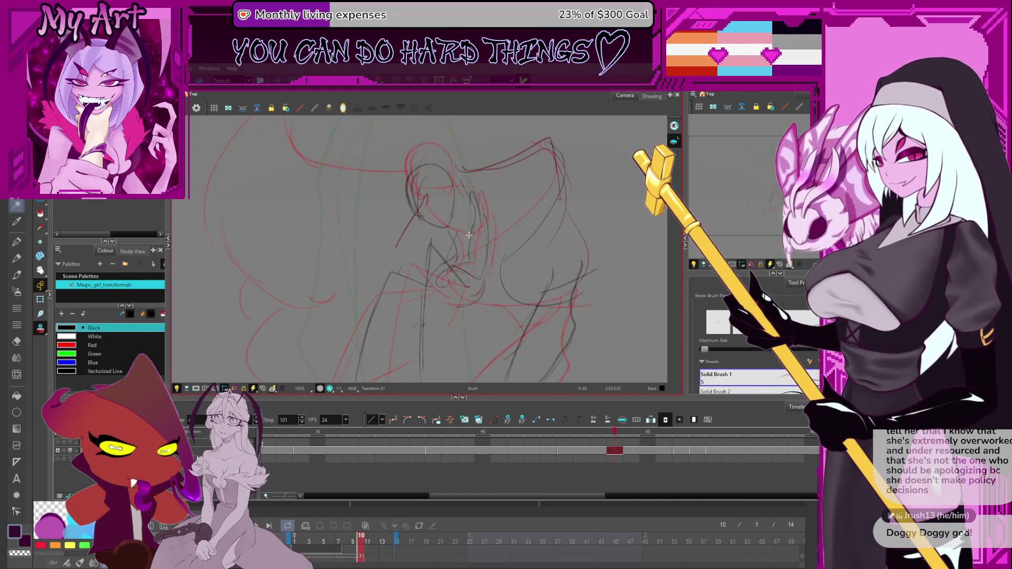
key(alt+slash)
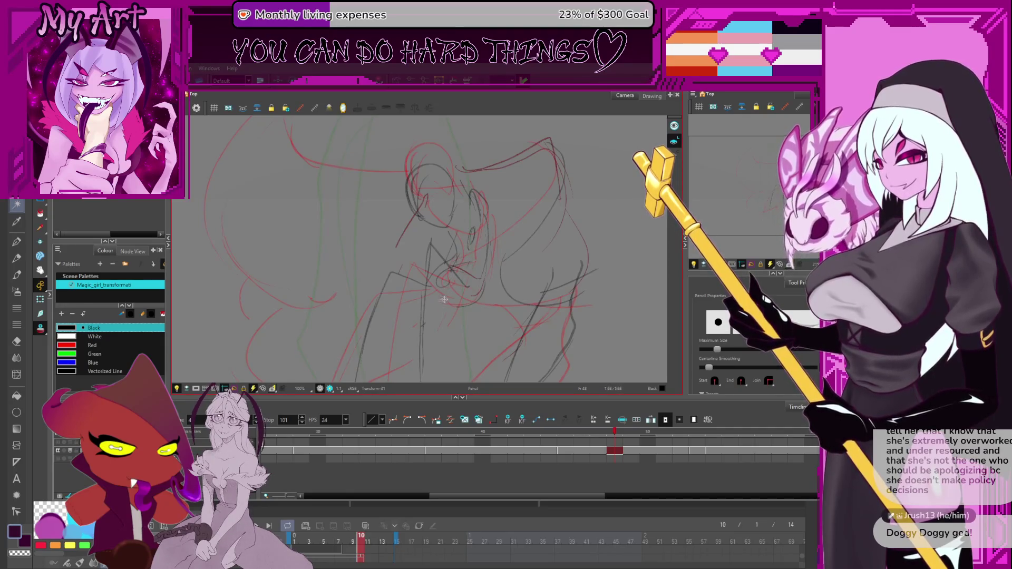
key(alt+slash)
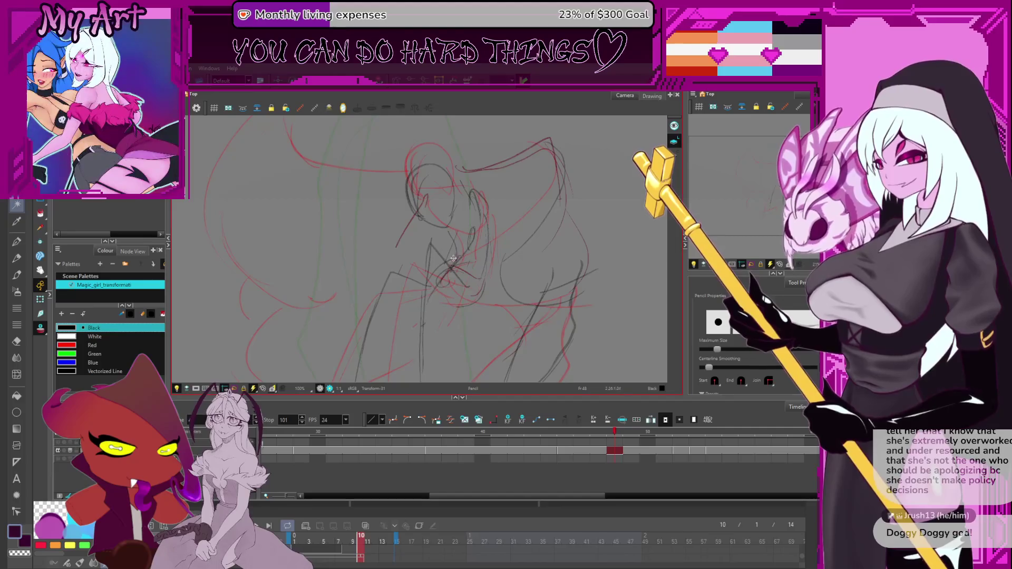
key(alt+slash)
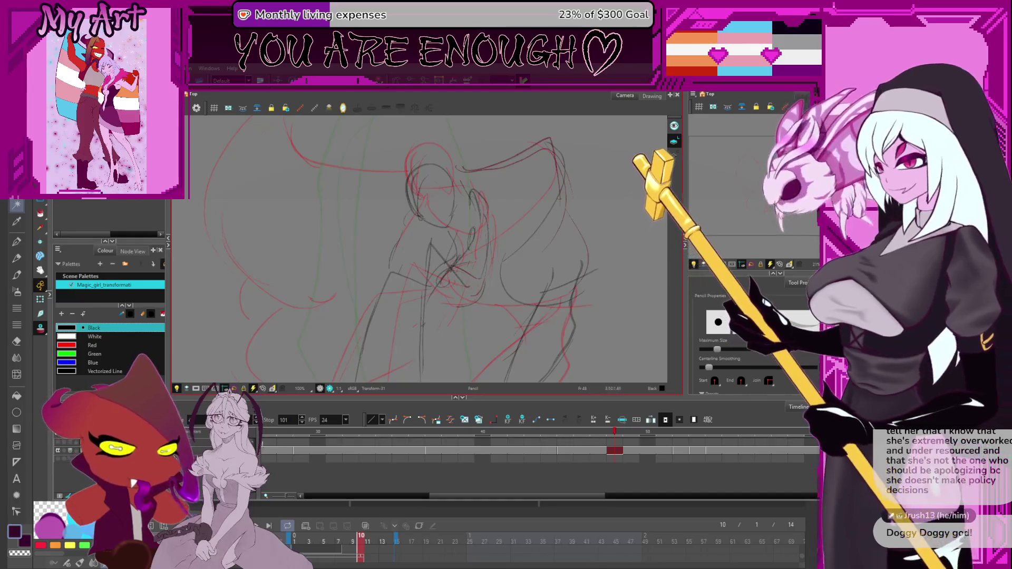
key(2)
key(2)
key(2)
Draw dark pencil strokes reaching left from the head and down the figure's left side
key(1)
key(1)
key(1)
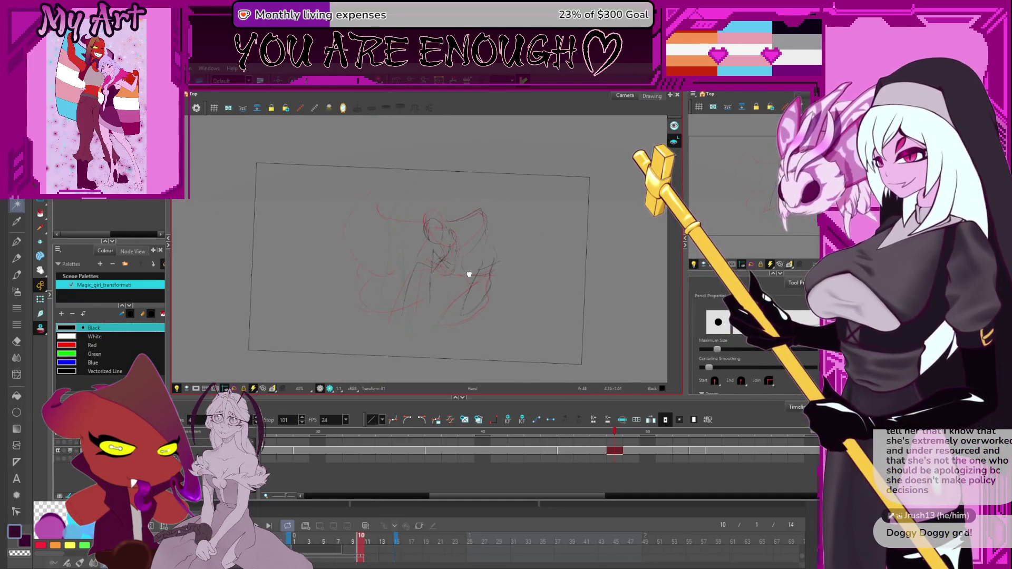
drag(459, 210, 361, 209)
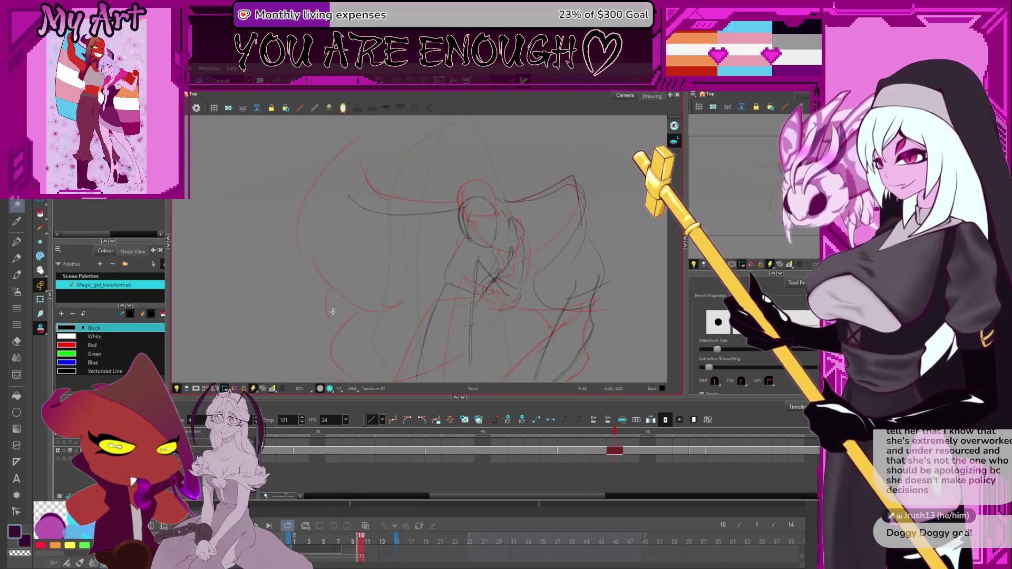
mouse_move(349, 195)
mouse_down()
mouse_move(334, 248)
mouse_move(339, 296)
mouse_move(420, 299)
mouse_up()
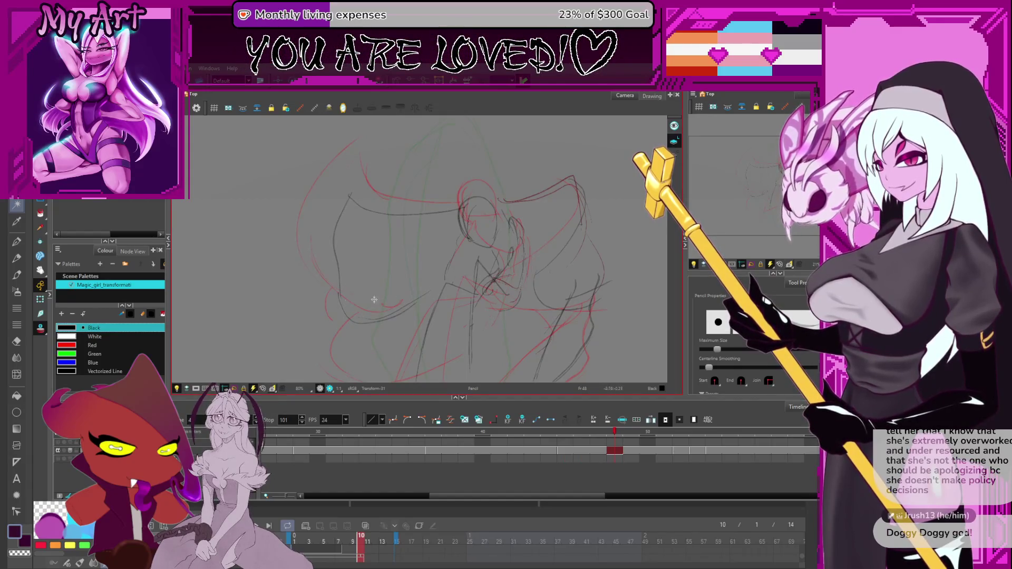
drag(337, 306, 339, 205)
mouse_move(341, 299)
mouse_down()
mouse_move(339, 237)
mouse_move(372, 277)
mouse_move(346, 287)
mouse_move(433, 300)
mouse_up()
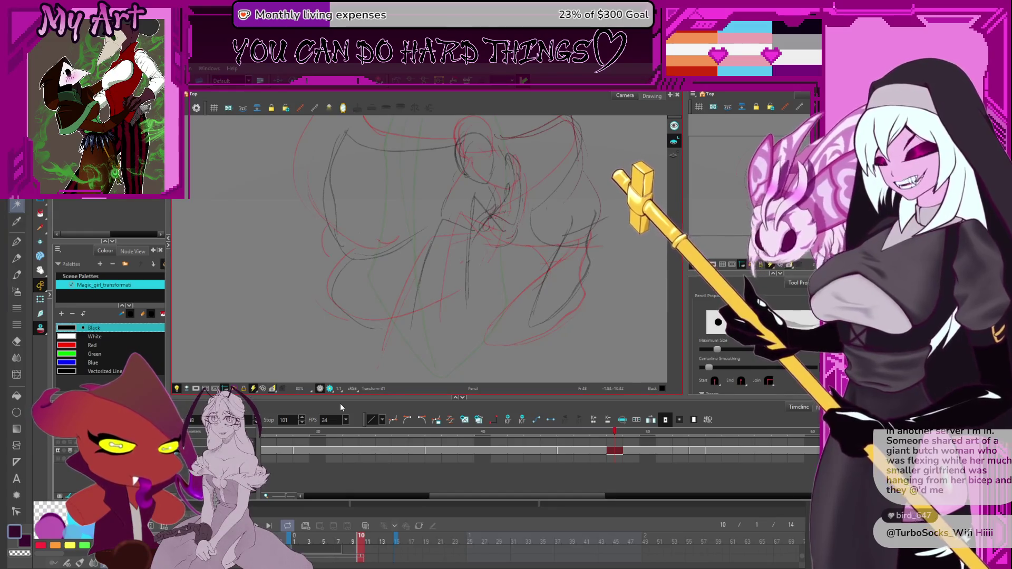
Step to frame 50 and pick its cell on the lower drawing layer to show the red rough
click(253, 387)
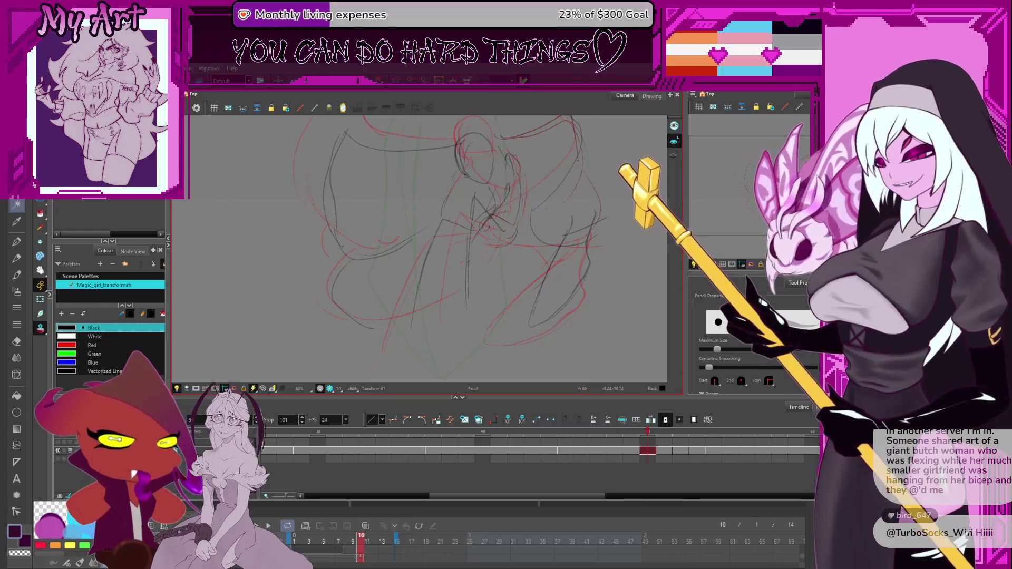
key(period)
key(period)
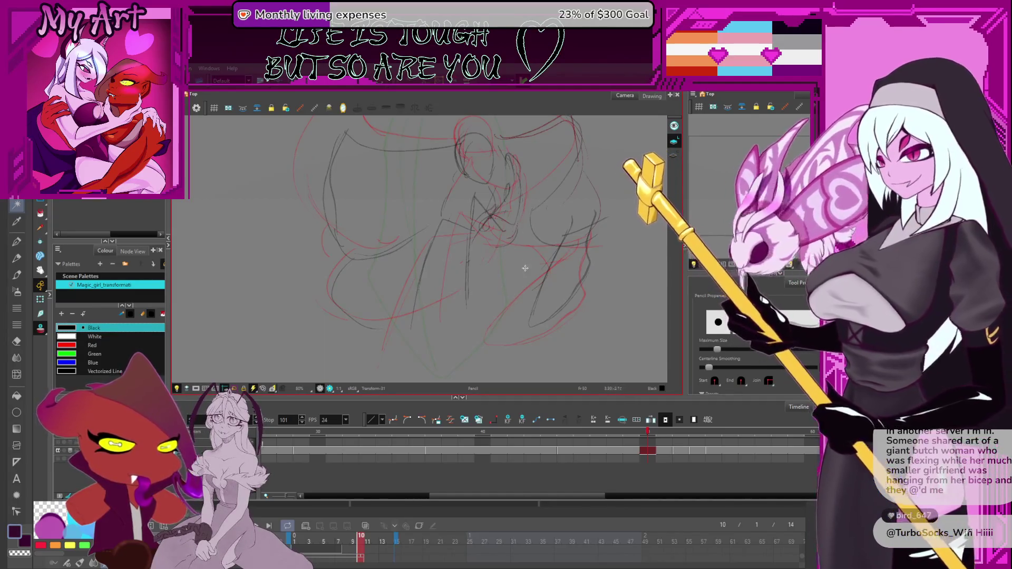
scroll(485, 260, down, 2)
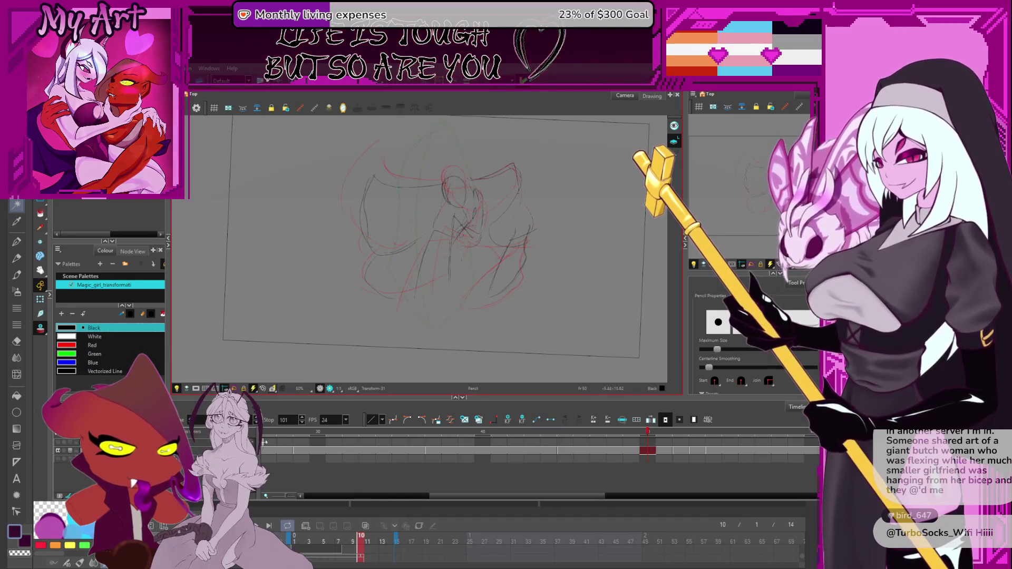
click(660, 452)
click(638, 443)
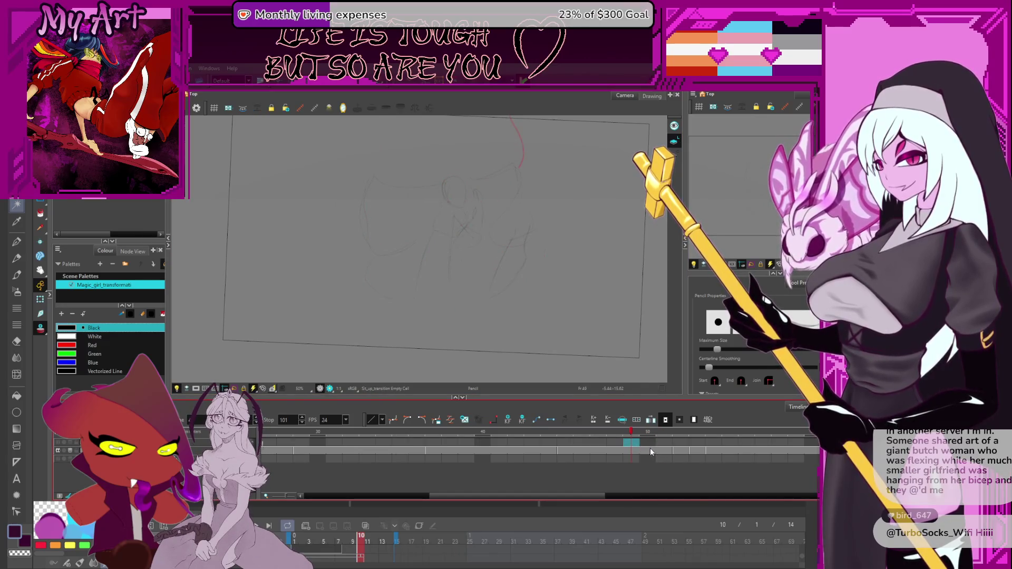
click(650, 452)
scroll(641, 471, right, 3)
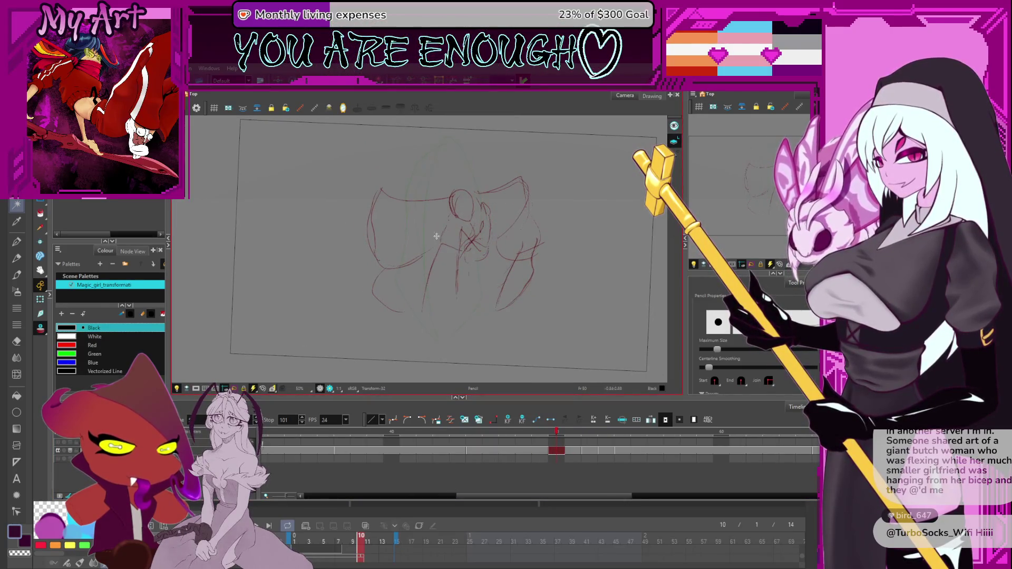
Select the head circle strokes and move them down slightly, adjusting the circle's size
key(alt+s)
click(436, 272)
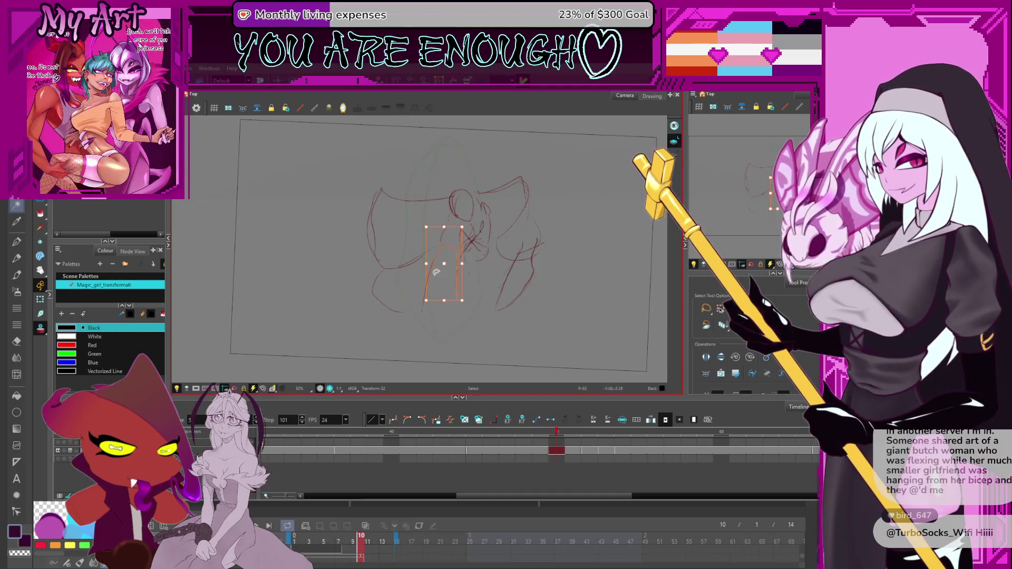
click(472, 237)
key(2)
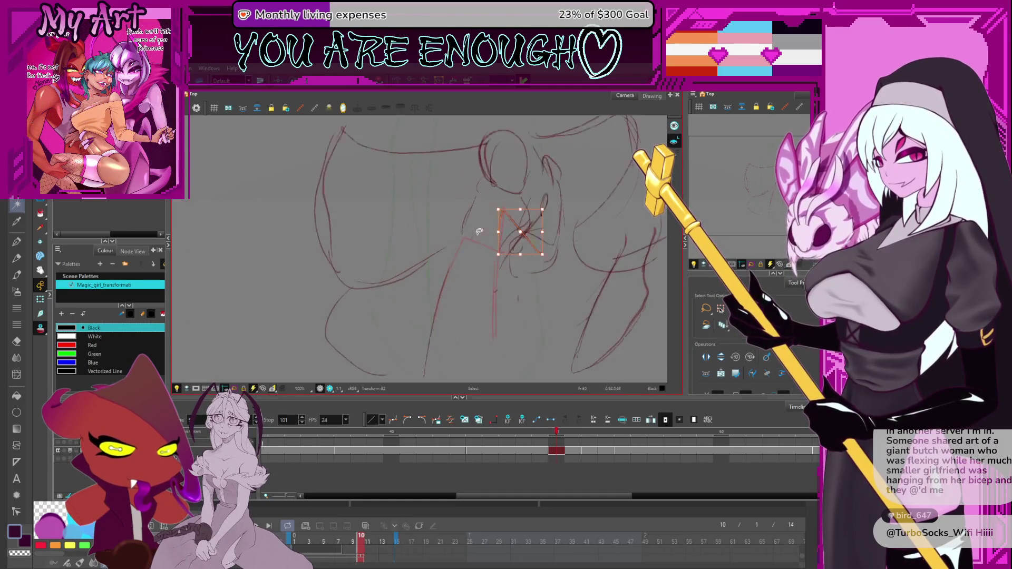
mouse_move(506, 246)
mouse_down()
mouse_move(474, 266)
mouse_move(452, 313)
mouse_up()
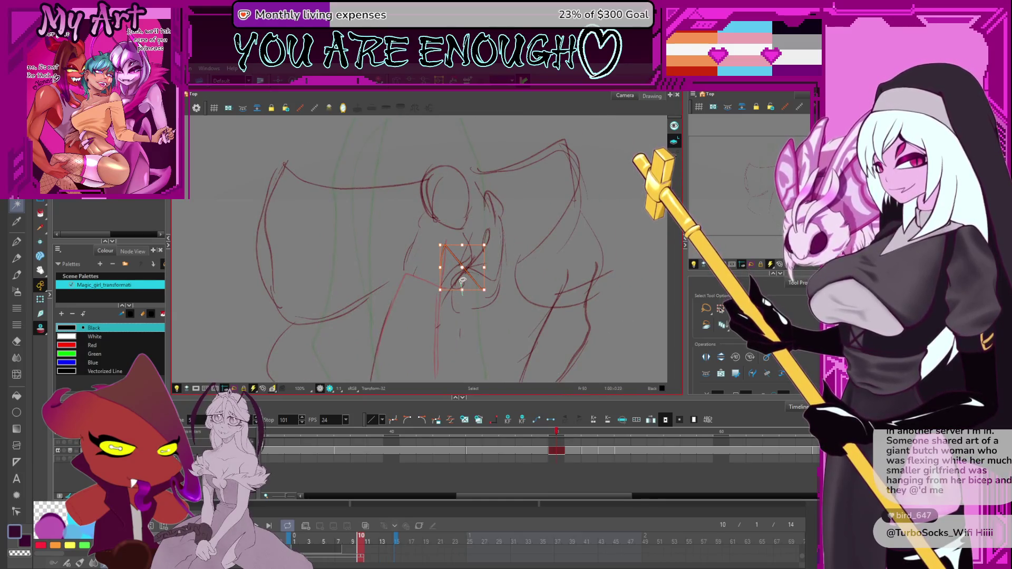
drag(475, 223, 465, 234)
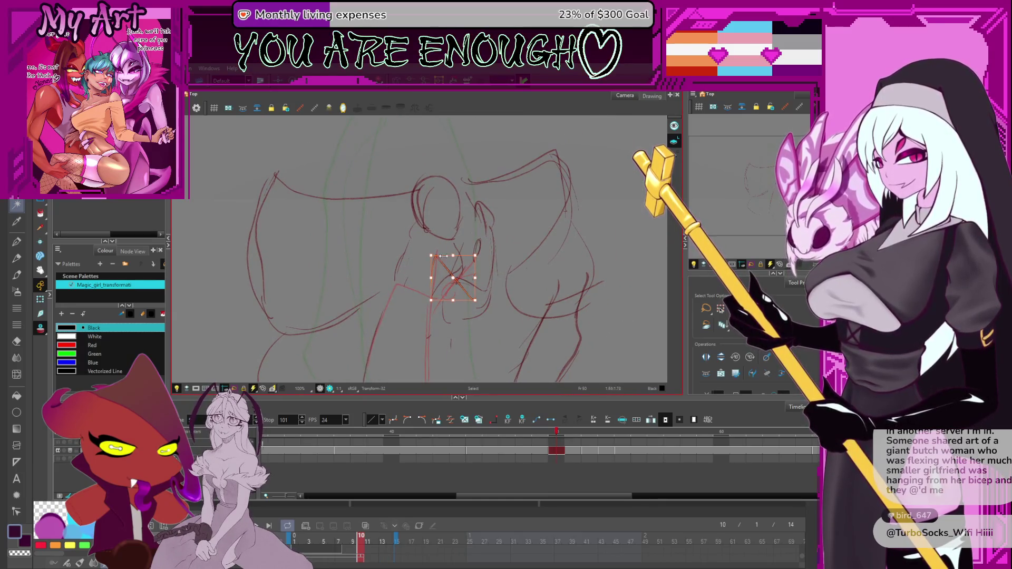
click(446, 220)
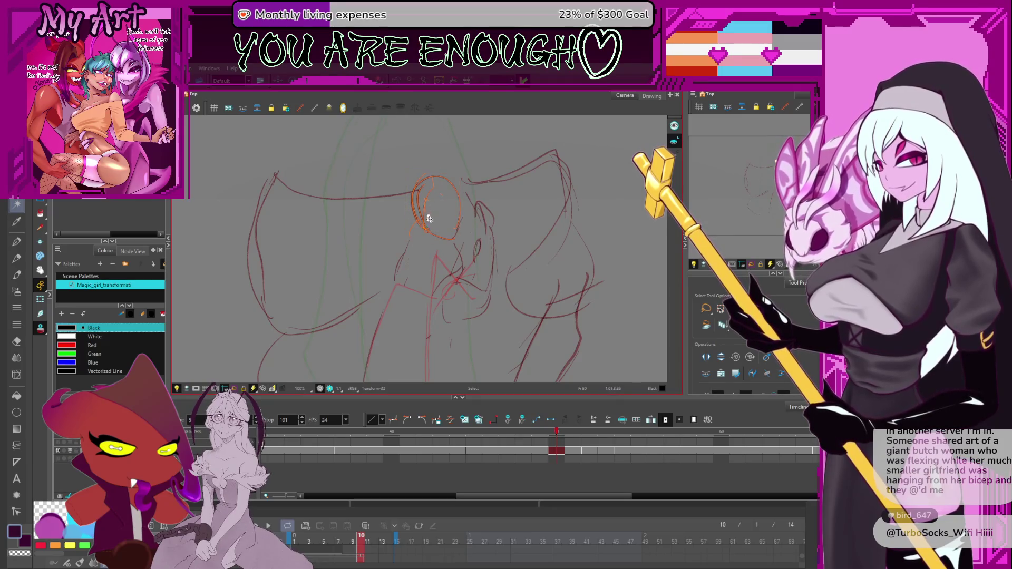
drag(432, 211, 432, 218)
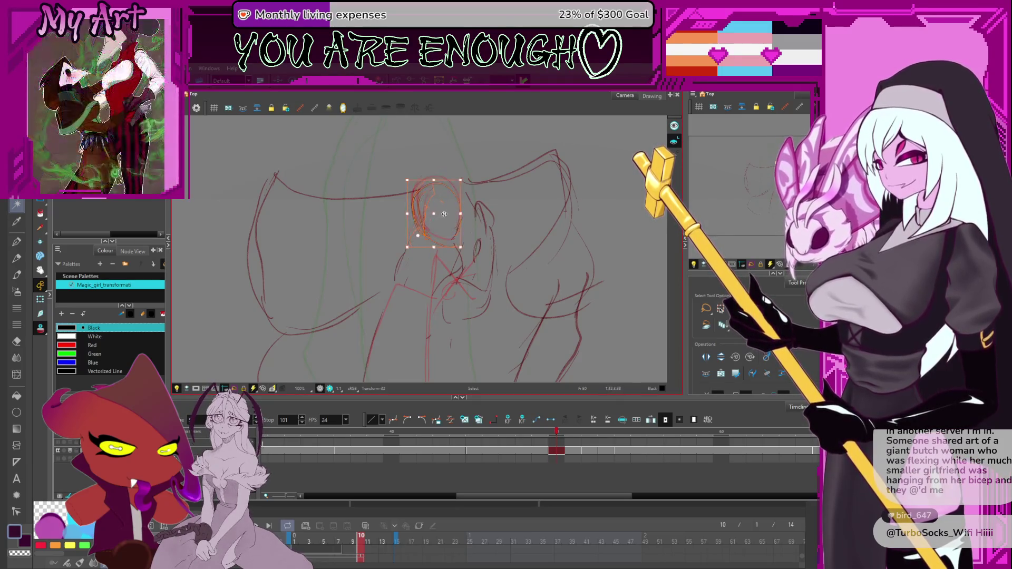
drag(424, 182, 425, 183)
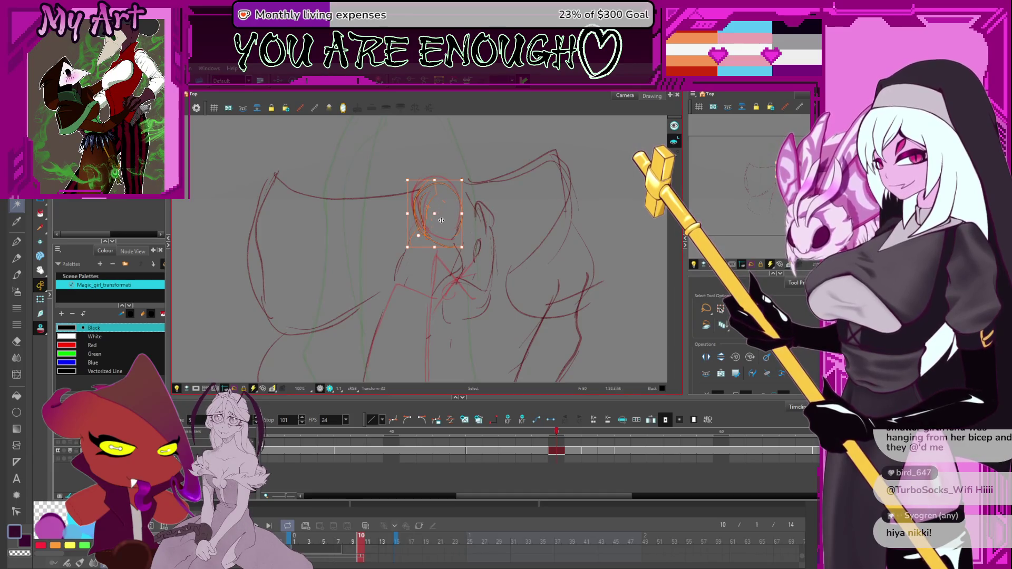
Rework the red hand strokes and small touches beside the face
key(Escape)
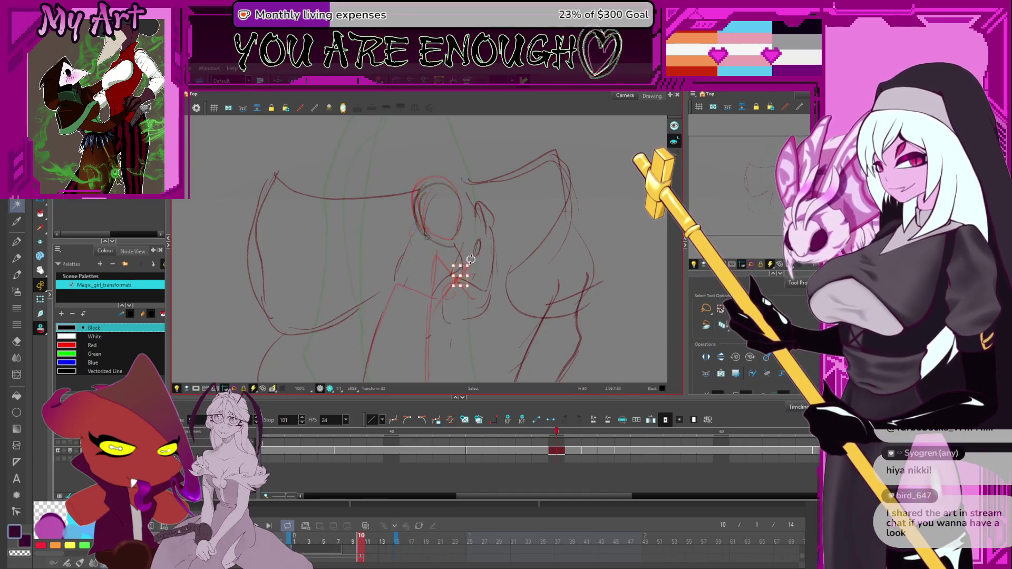
key(alt+/)
key(alt+s)
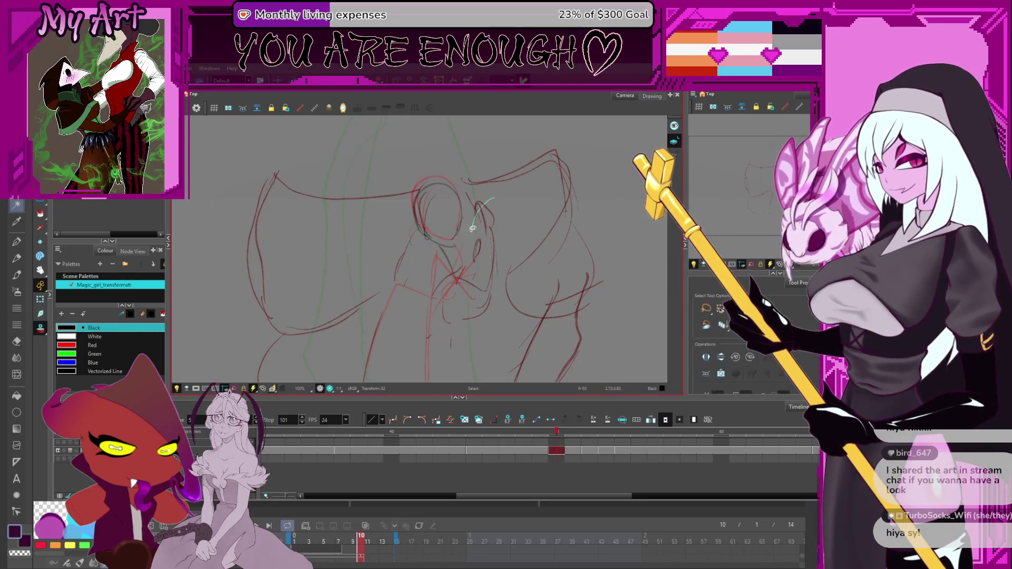
drag(477, 201, 485, 290)
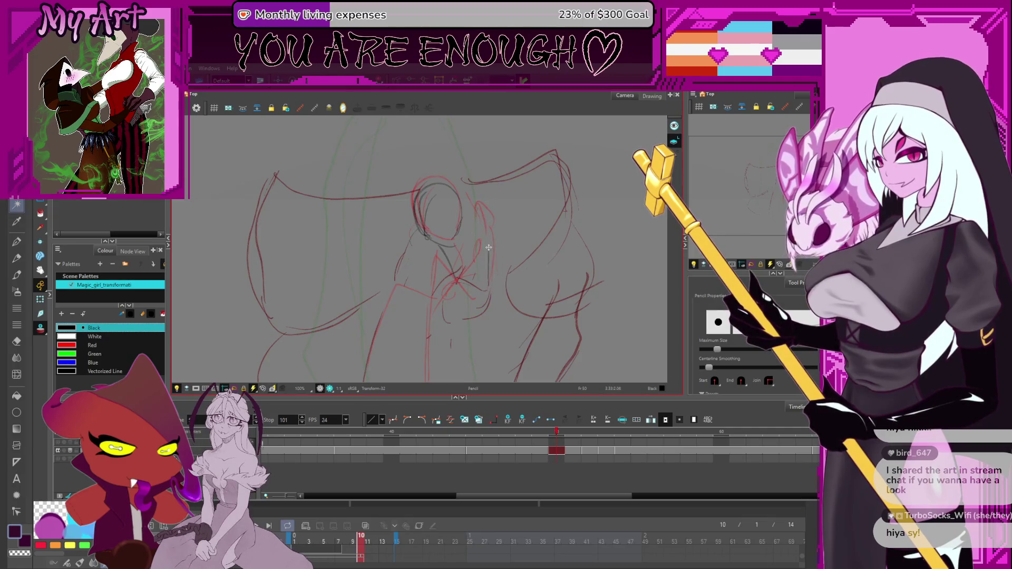
drag(489, 252, 485, 217)
scroll(476, 253, down, 2)
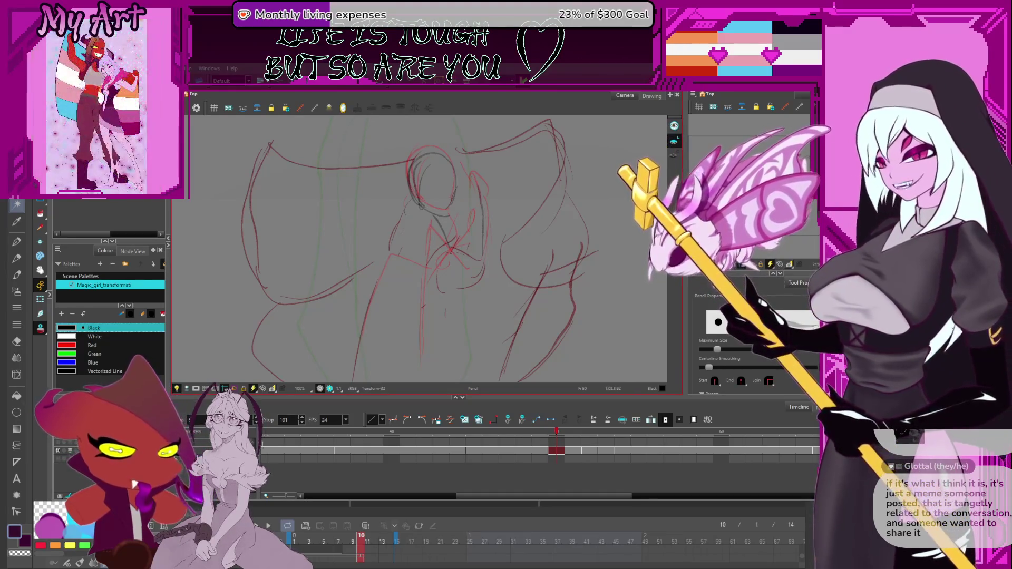
Zoom the Camera view out over the current frame
scroll(501, 232, down, 4)
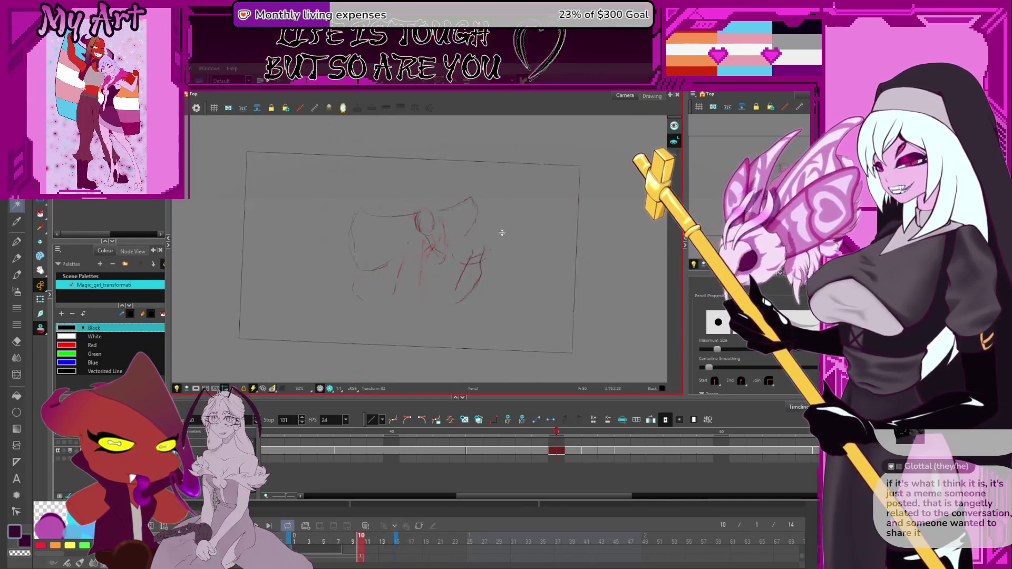
Flip back and forth through neighbouring frames to check the motion, ending on frame 49
key(comma)
key(period)
key(period)
key(period)
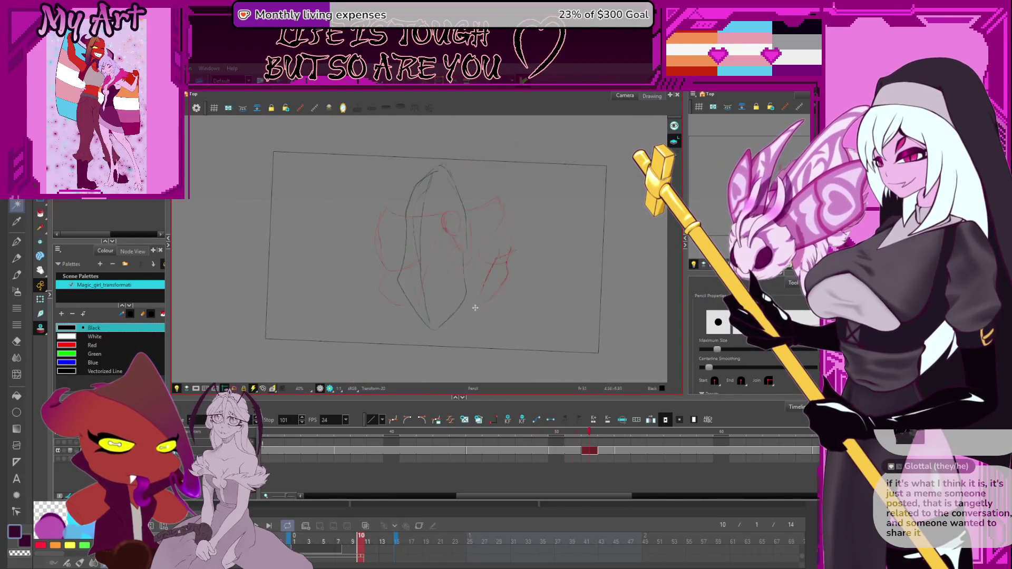
key(comma)
key(comma)
key(comma)
key(period)
scroll(445, 258, up, 3)
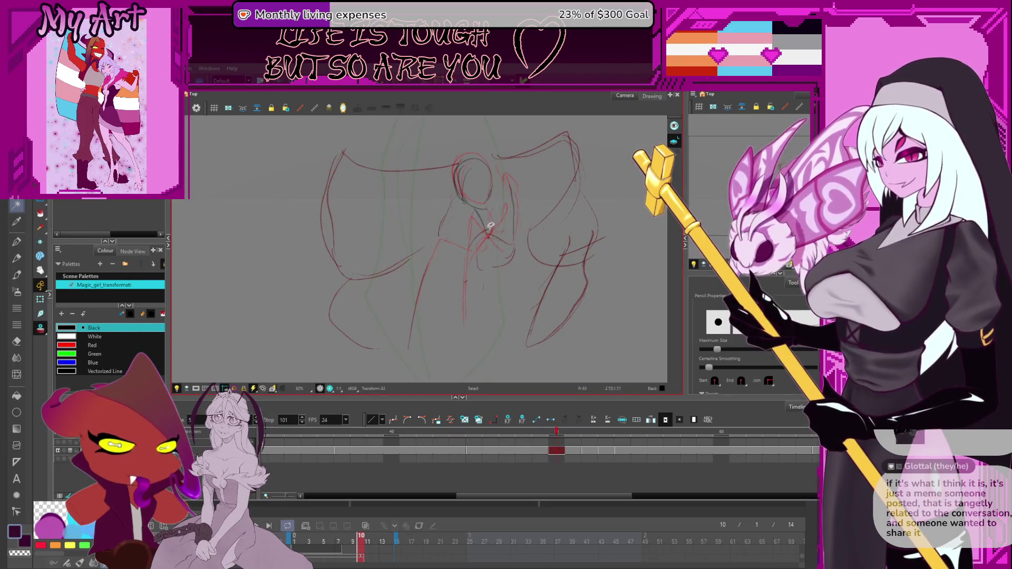
Draw dark pencil lines down the girl's torso and body, undoing one attempt
drag(482, 207, 509, 260)
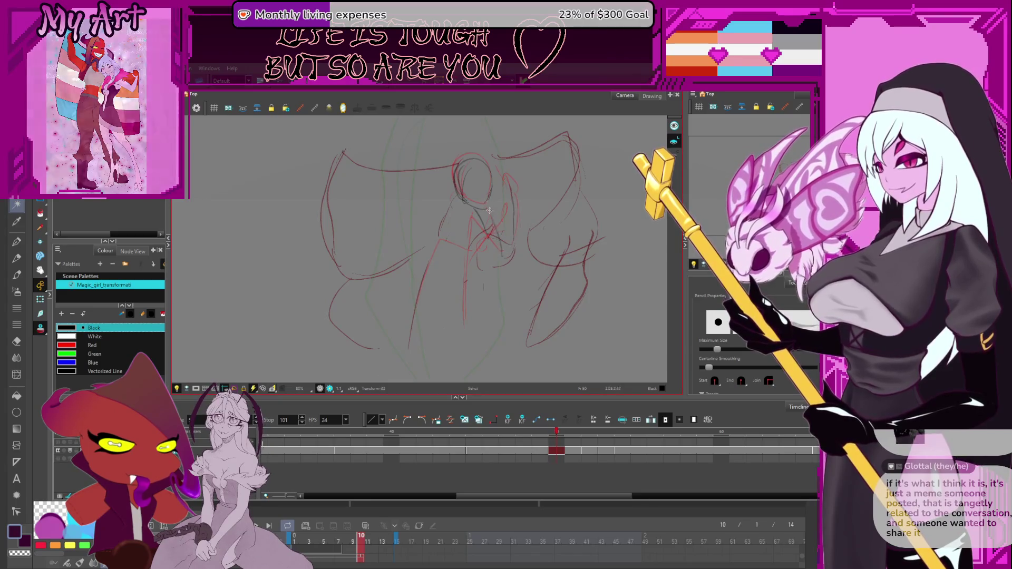
drag(490, 197, 485, 296)
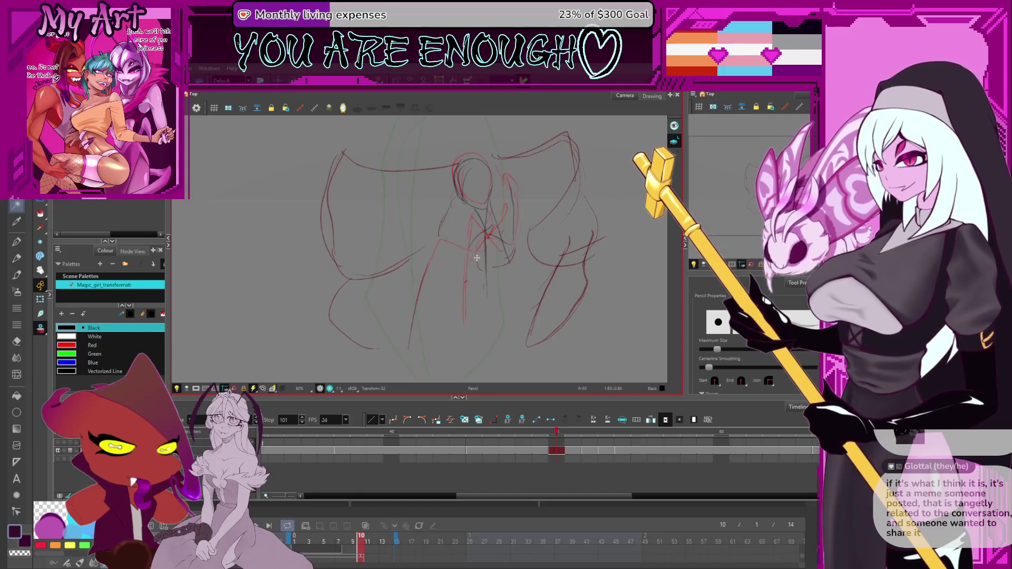
mouse_move(463, 221)
mouse_down()
mouse_move(471, 257)
mouse_move(480, 258)
mouse_move(456, 284)
mouse_up()
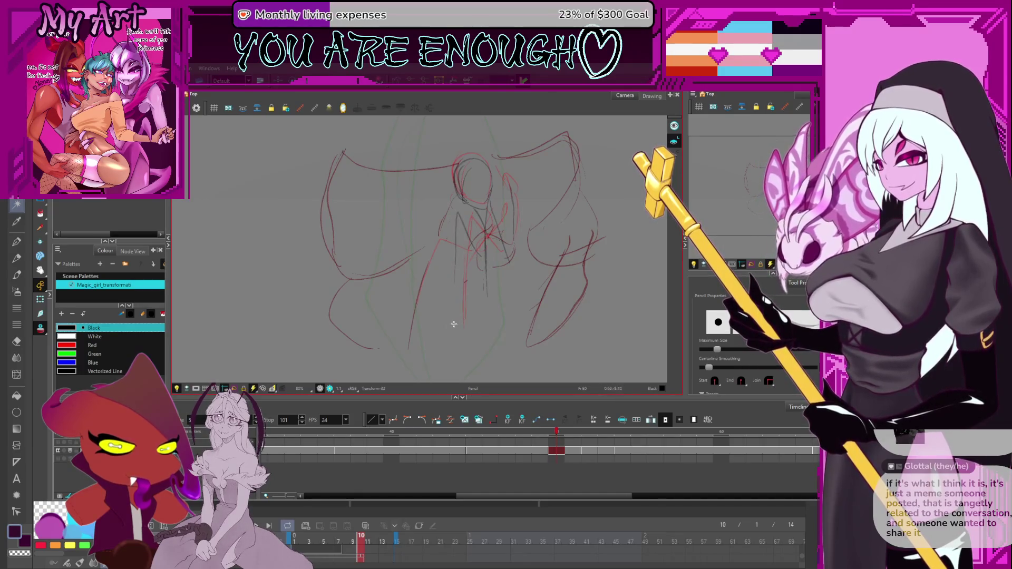
key(ctrl+z)
scroll(476, 222, right, 2)
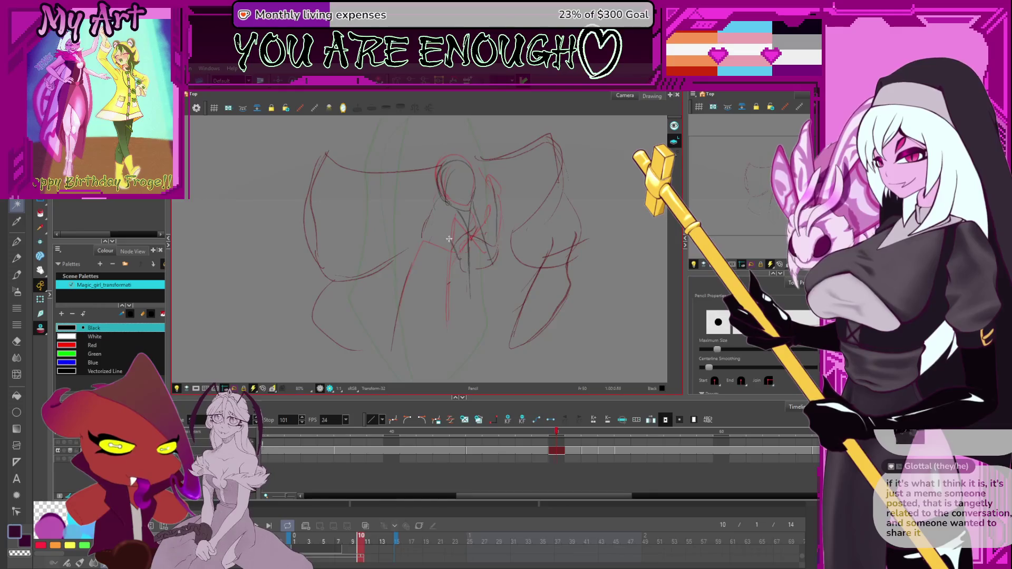
drag(444, 217, 436, 345)
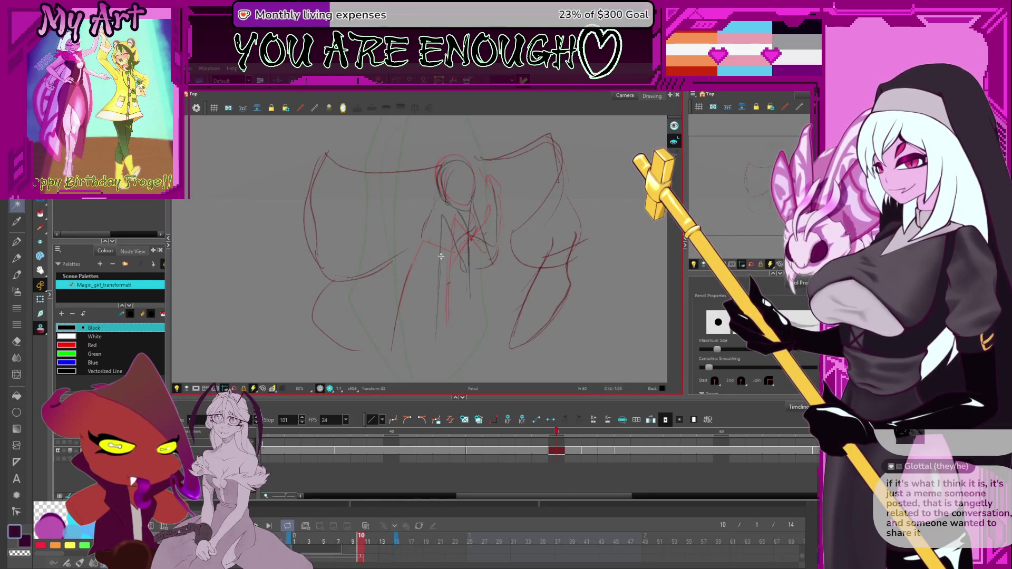
drag(483, 209, 464, 220)
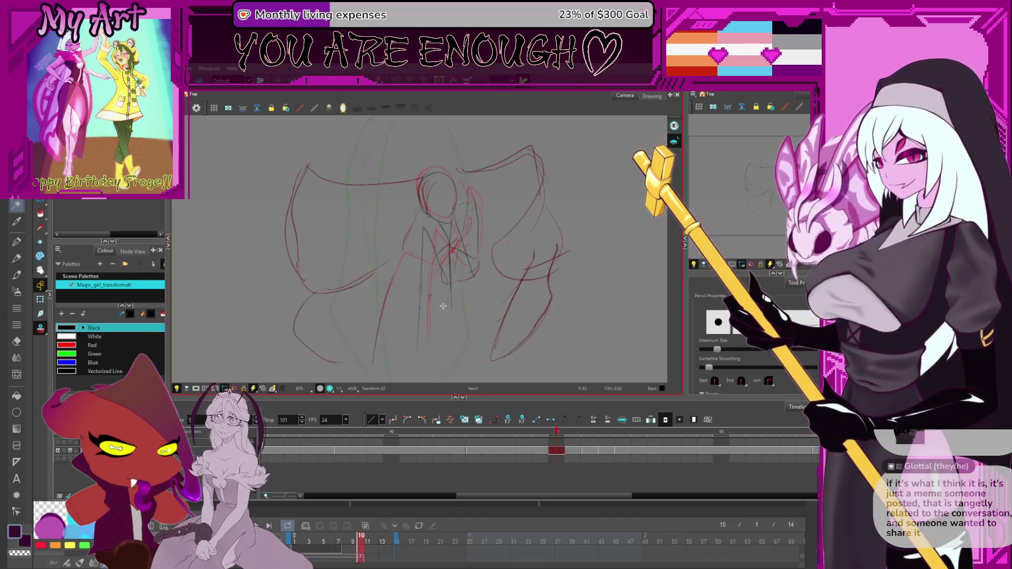
drag(440, 316, 462, 240)
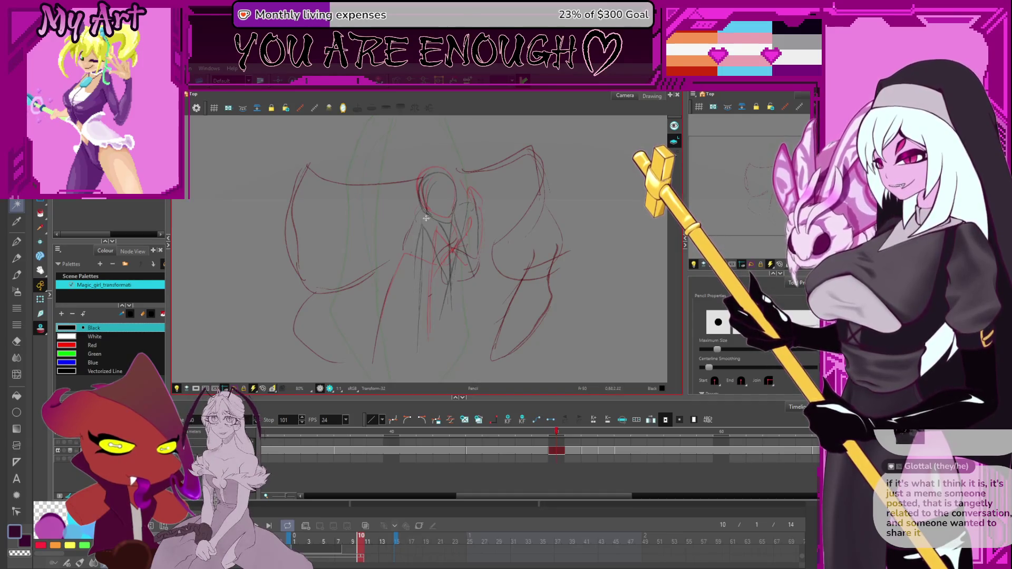
scroll(432, 278, down, 2)
scroll(433, 279, down, 1)
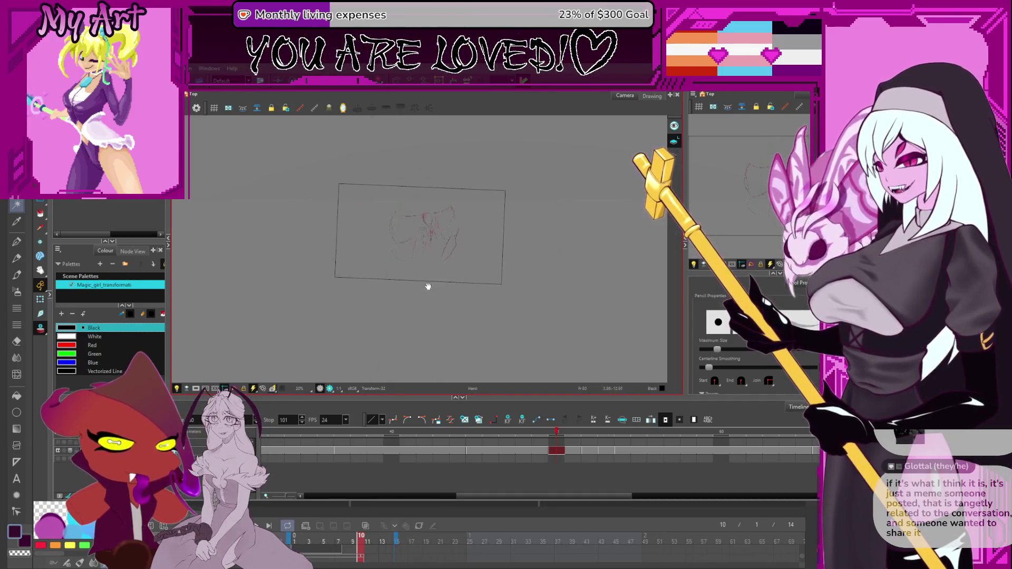
scroll(426, 286, up, 3)
Check the sketch by selecting a red stroke and lasso-selecting the left and right wings
key(alt+s)
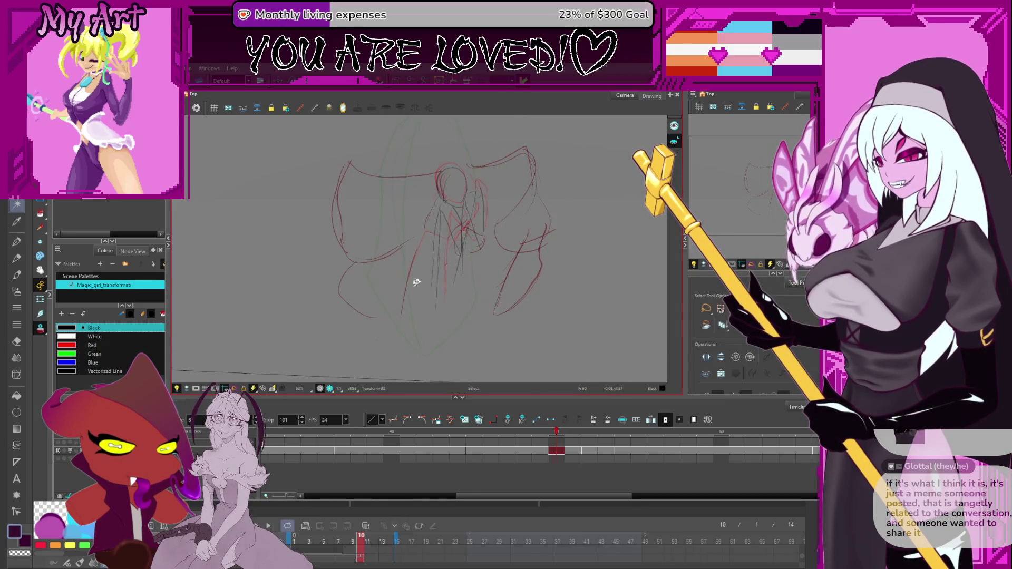
click(411, 284)
click(425, 338)
drag(456, 262, 442, 277)
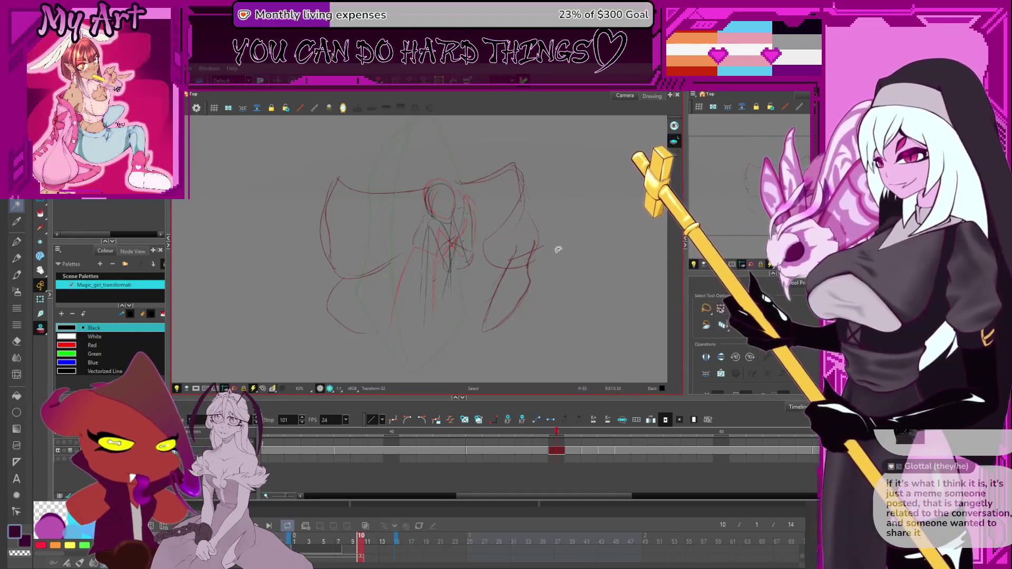
drag(557, 249, 463, 268)
drag(488, 216, 500, 233)
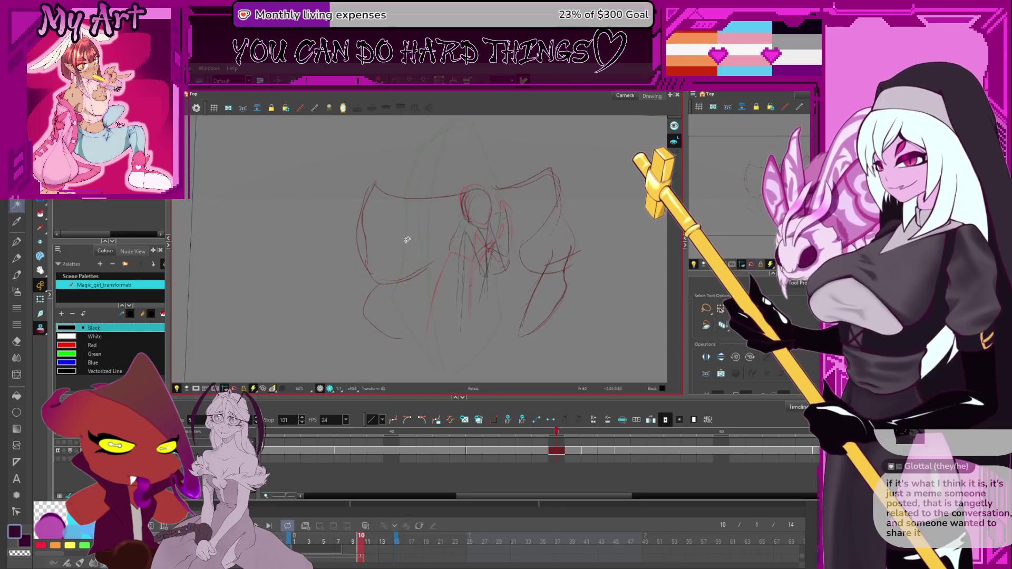
mouse_move(416, 161)
mouse_down()
mouse_move(368, 176)
mouse_move(411, 284)
mouse_move(424, 266)
mouse_up()
key(Escape)
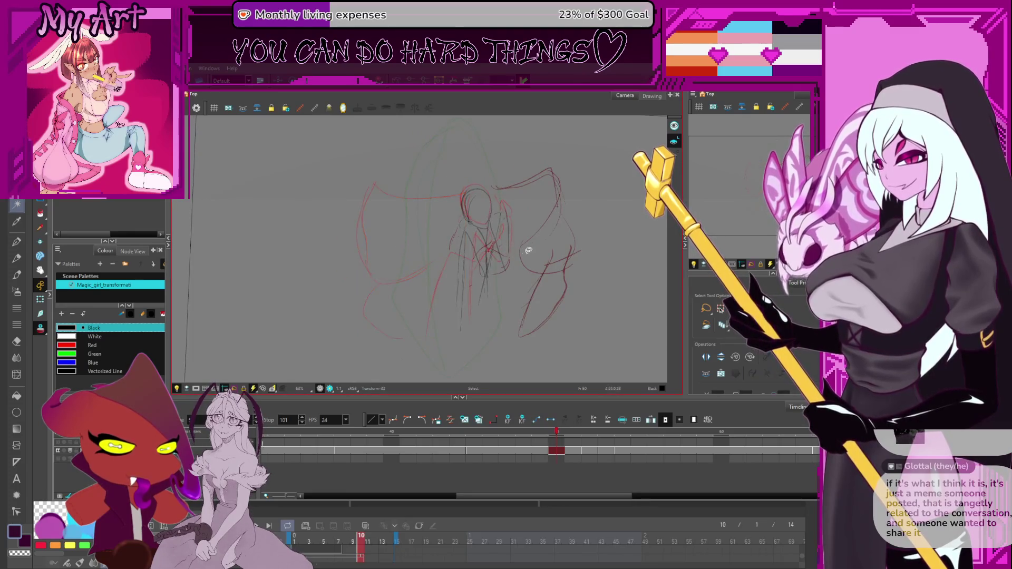
drag(529, 251, 490, 258)
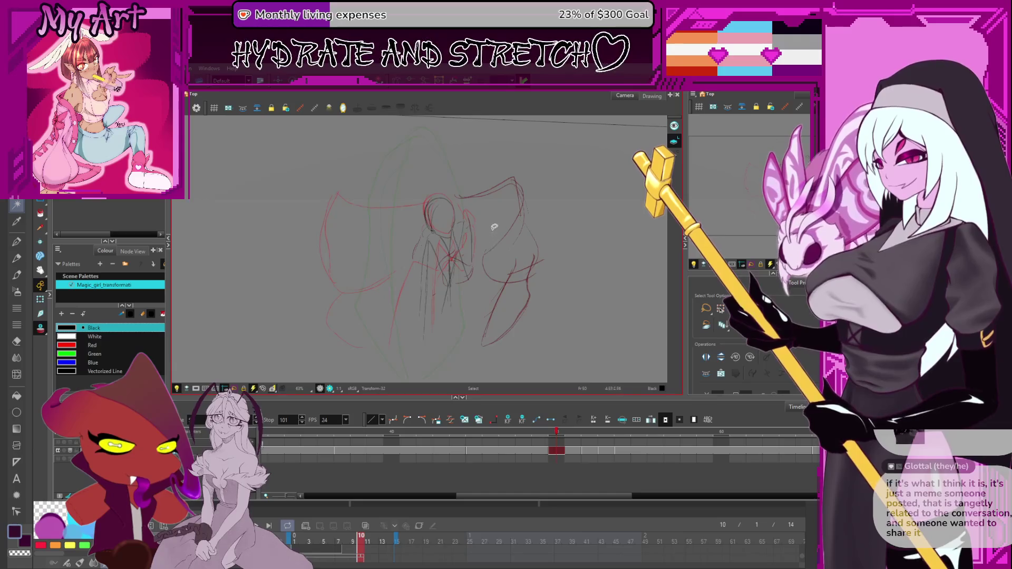
mouse_move(488, 222)
mouse_down()
mouse_move(515, 293)
mouse_move(503, 226)
mouse_up()
key(Escape)
key(alt+x)
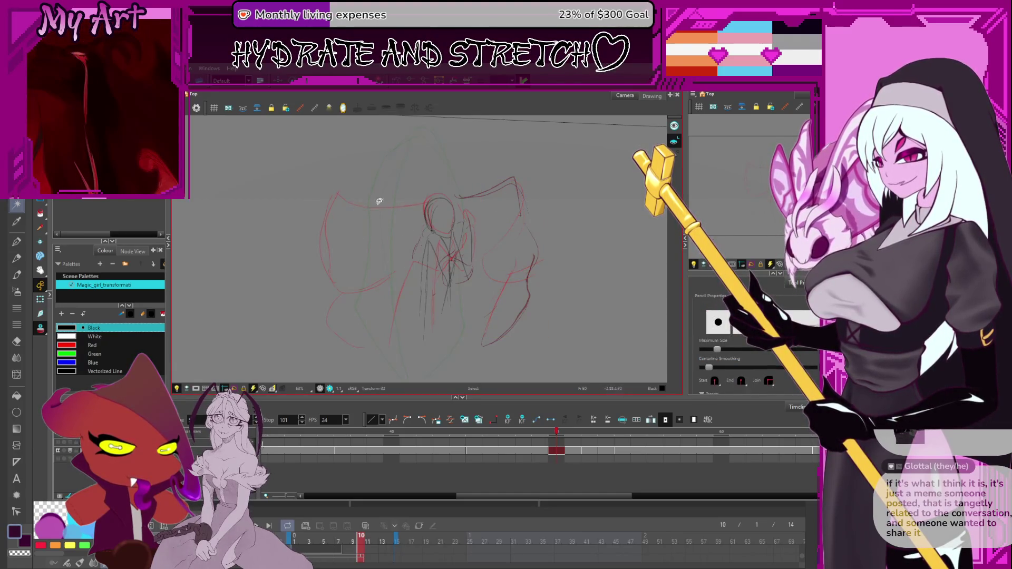
Draw dark pencil curves on the figure's left side, redoing the first attempts
drag(375, 204, 394, 202)
key(ctrl+z)
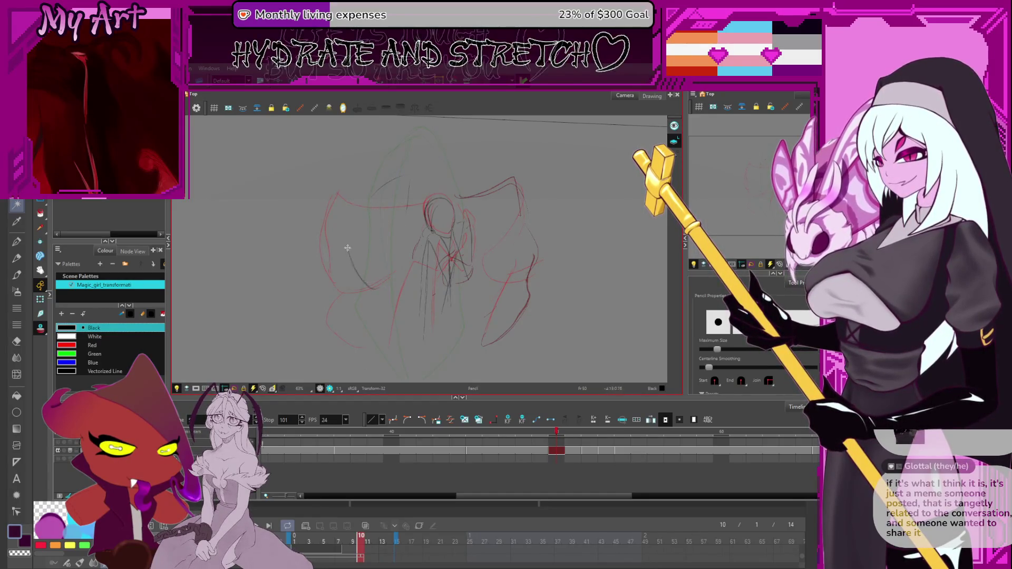
drag(369, 288, 373, 188)
key(ctrl+z)
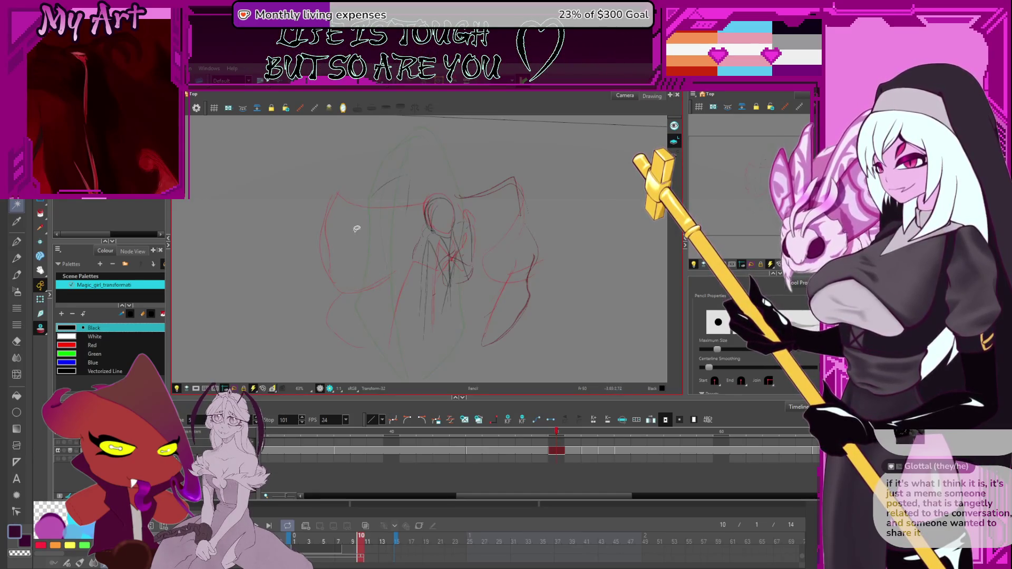
mouse_move(370, 285)
mouse_down()
mouse_move(355, 266)
mouse_move(359, 228)
mouse_up()
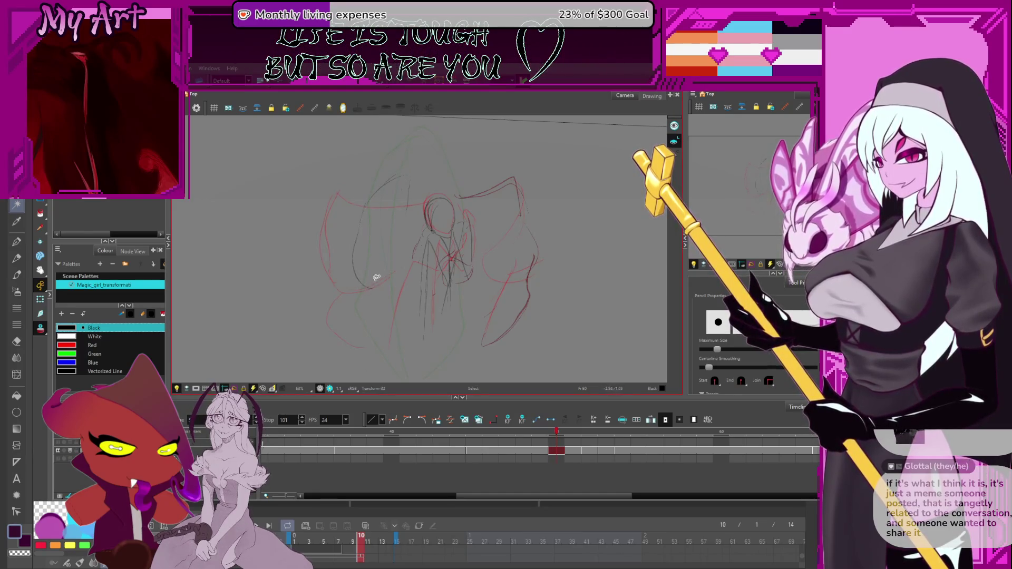
drag(386, 285, 416, 210)
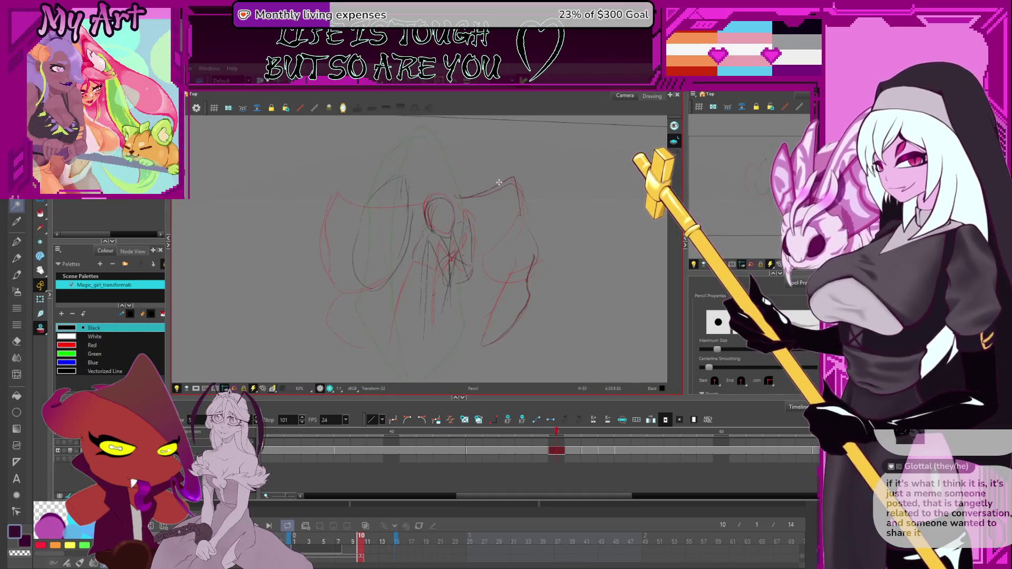
Trace dark pencil lines along the right wing and the figure's right side
mouse_move(485, 186)
mouse_down()
mouse_move(527, 190)
mouse_move(519, 216)
mouse_up()
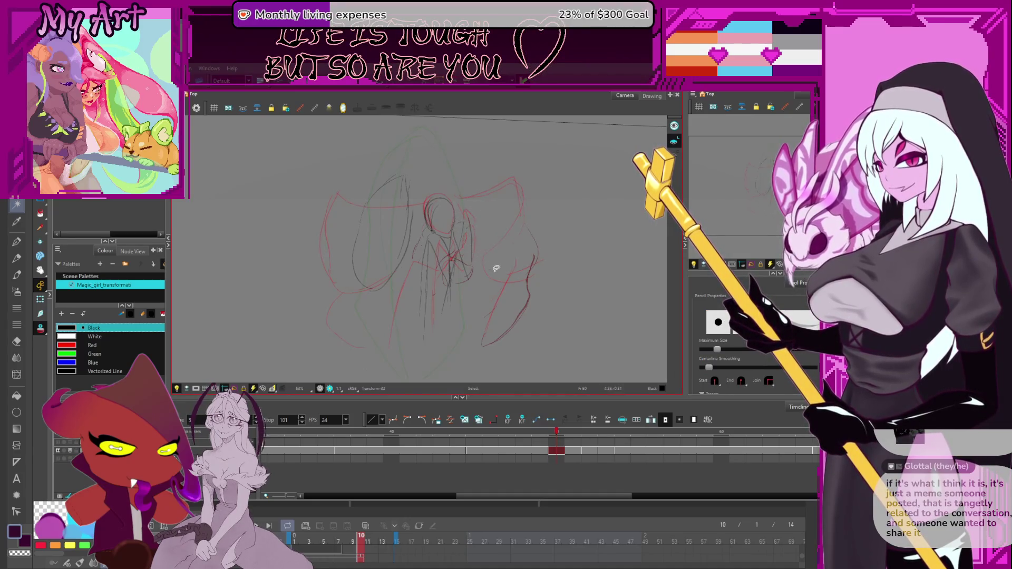
drag(489, 205, 519, 198)
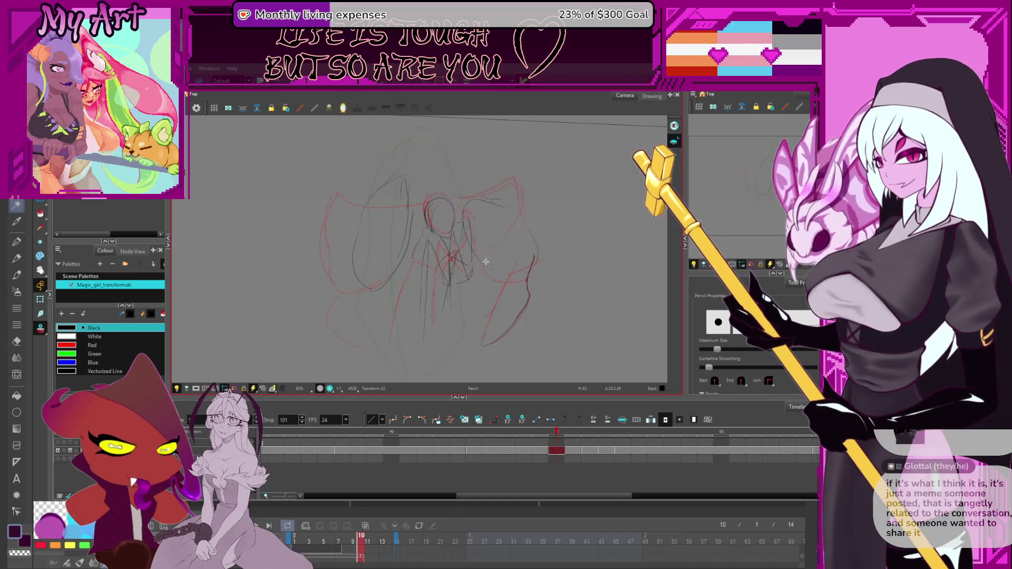
mouse_move(486, 261)
mouse_down()
mouse_move(509, 269)
mouse_move(525, 244)
mouse_up()
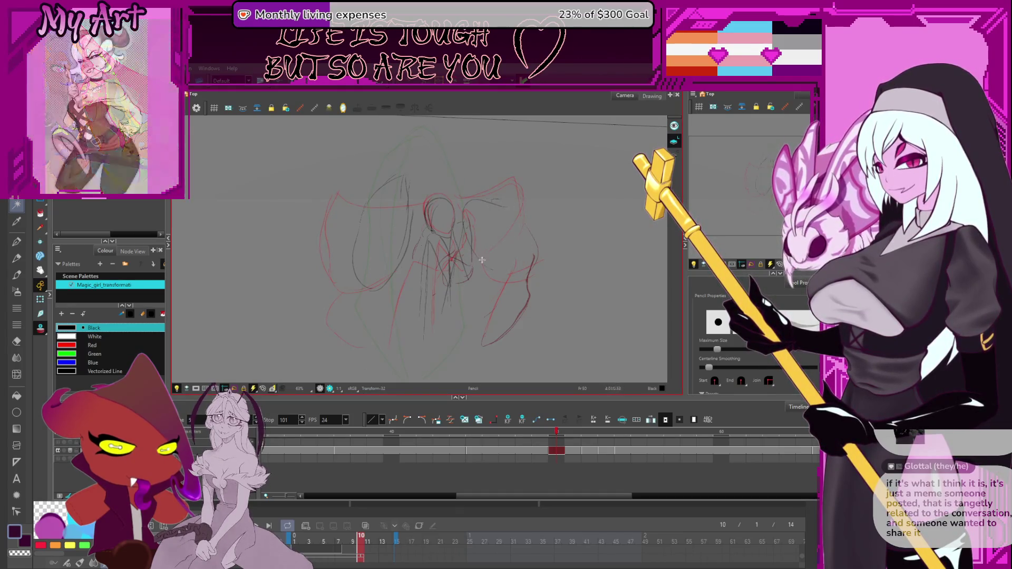
key(alt+s)
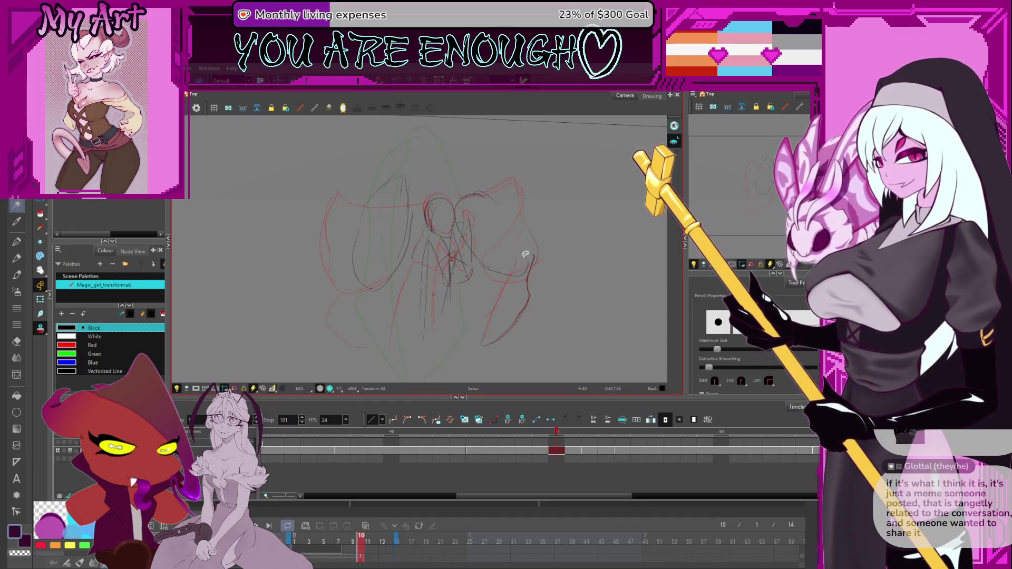
key(alt+slash)
mouse_move(528, 261)
mouse_down()
mouse_move(519, 208)
mouse_move(482, 187)
mouse_up()
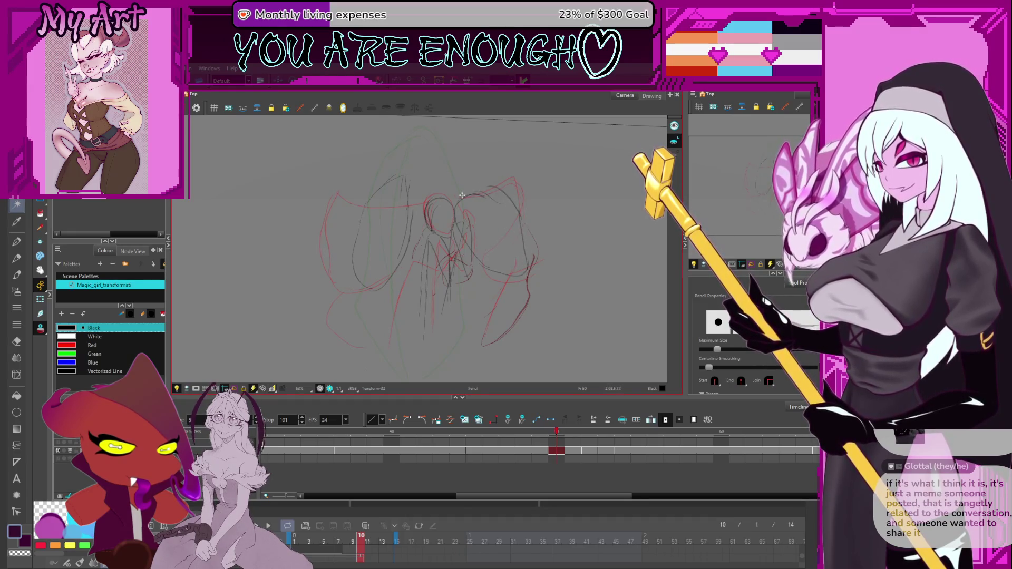
scroll(454, 224, down, 2)
key(alt+s)
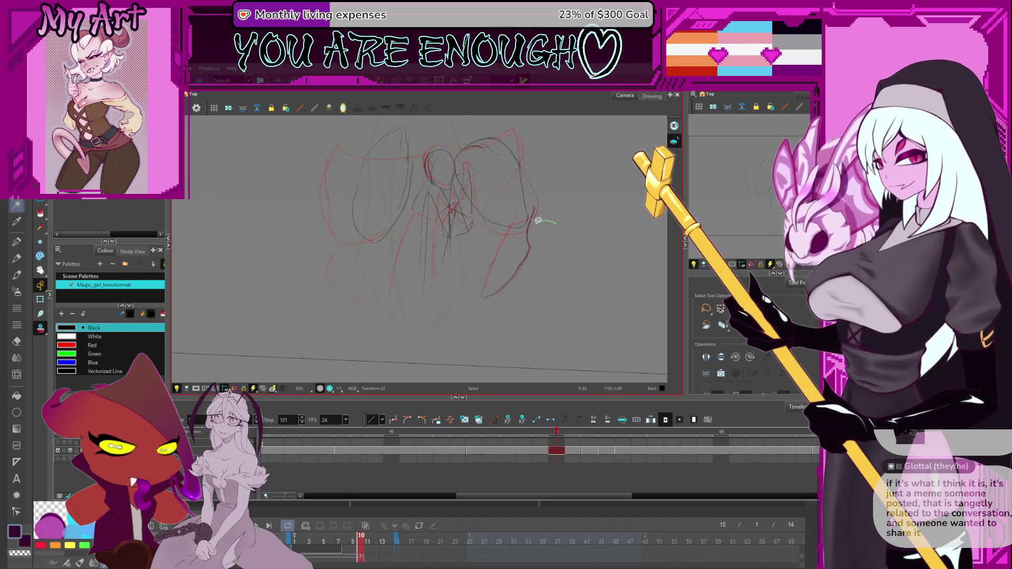
click(541, 289)
key(alt+slash)
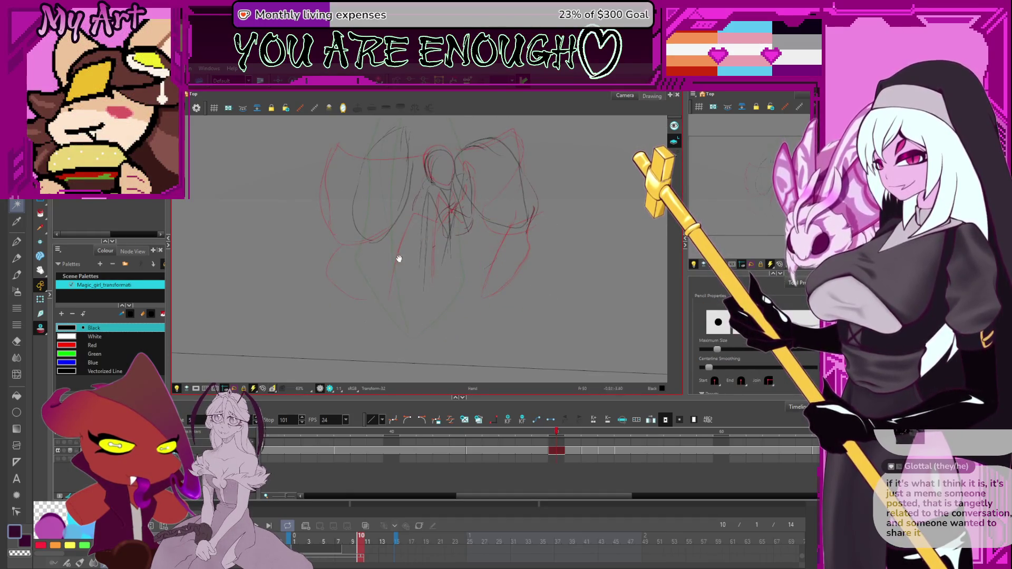
Add black curves low on the left loop and at the figure's lower right
drag(399, 258, 396, 287)
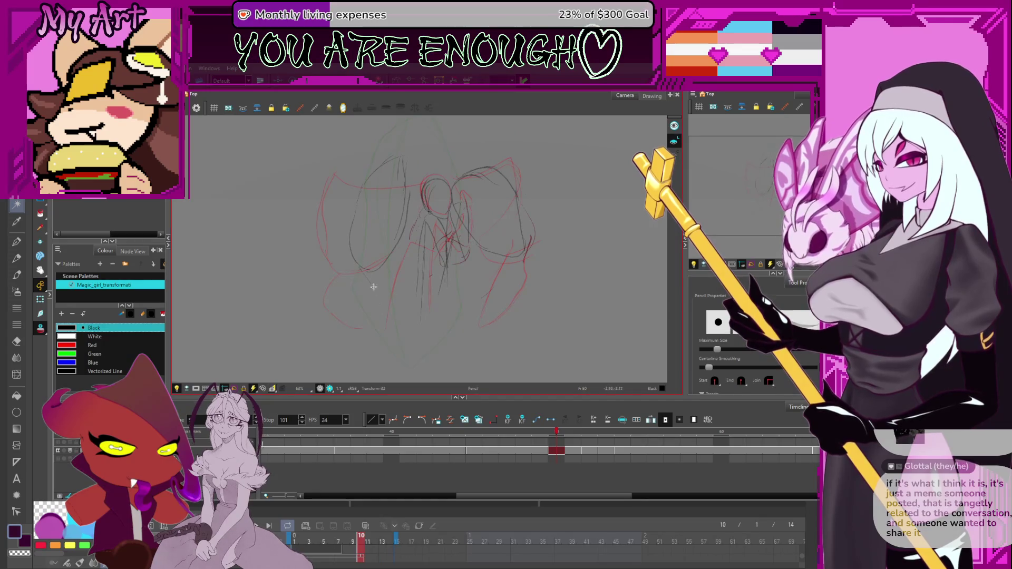
drag(369, 279, 384, 299)
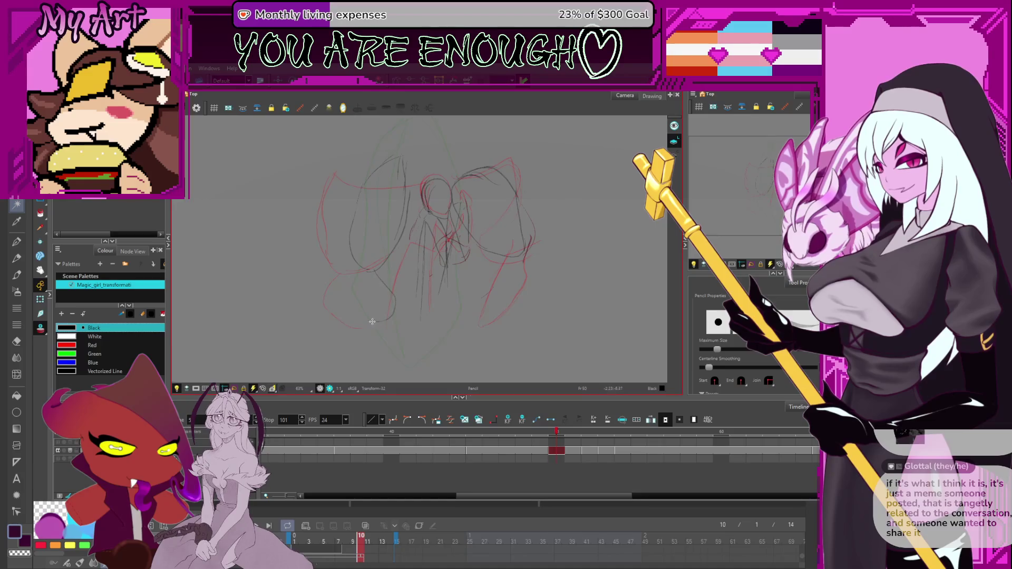
drag(372, 319, 356, 269)
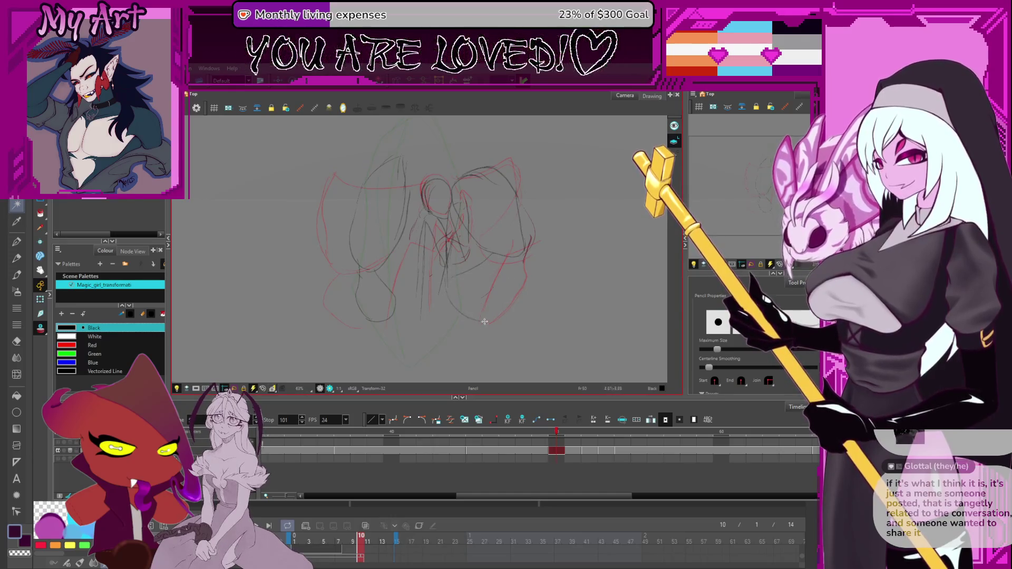
mouse_move(483, 321)
mouse_down()
mouse_move(509, 301)
mouse_move(521, 251)
mouse_up()
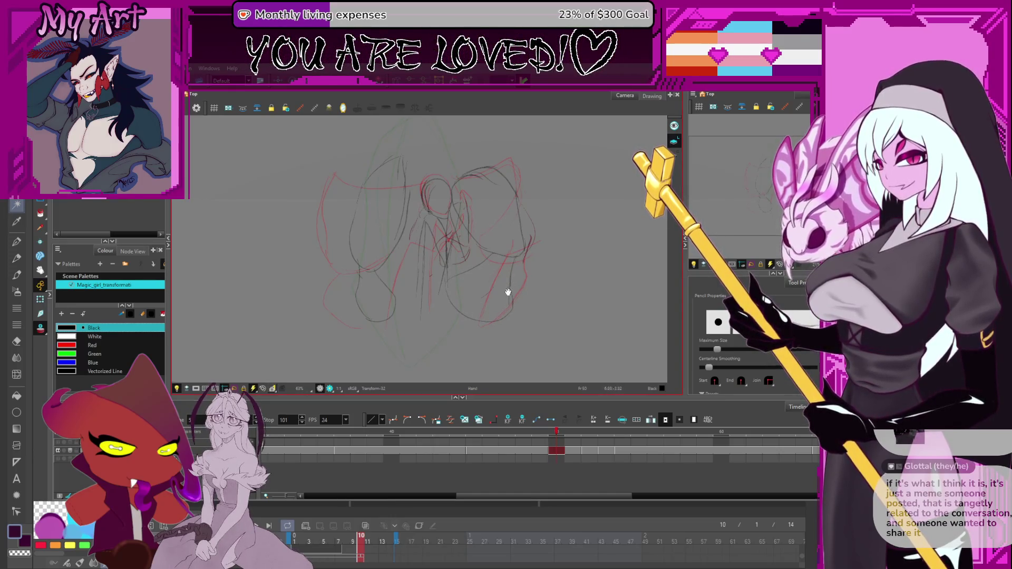
scroll(507, 292, down, 2)
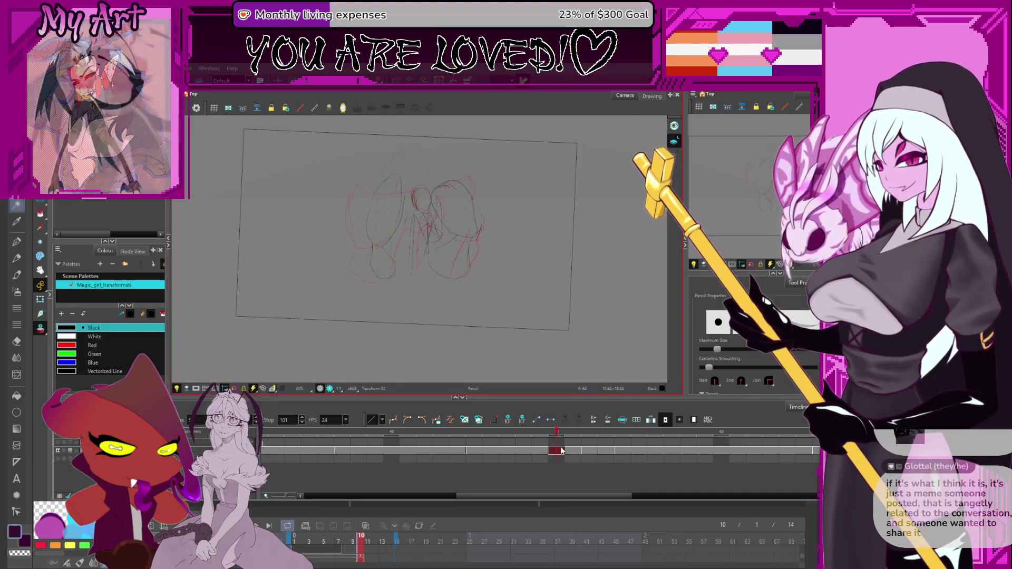
Play back the animation and compare the drawings at frames 50 and 52
click(589, 450)
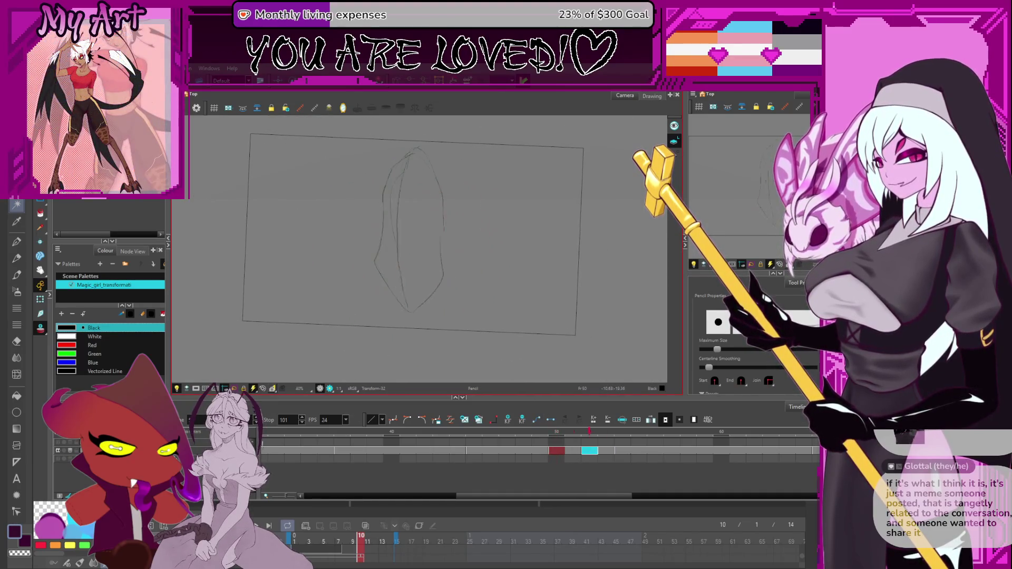
key(Return)
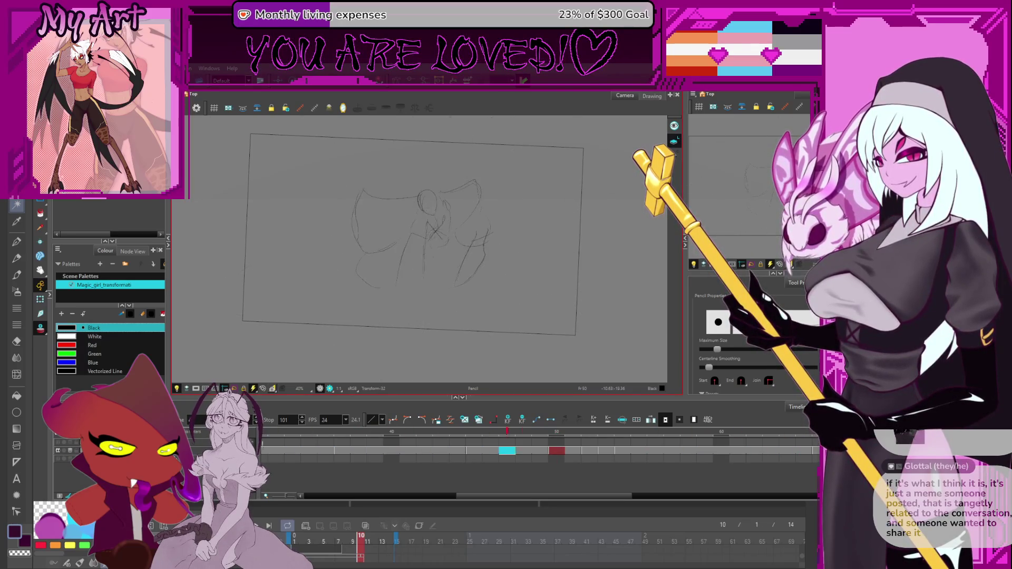
key(Return)
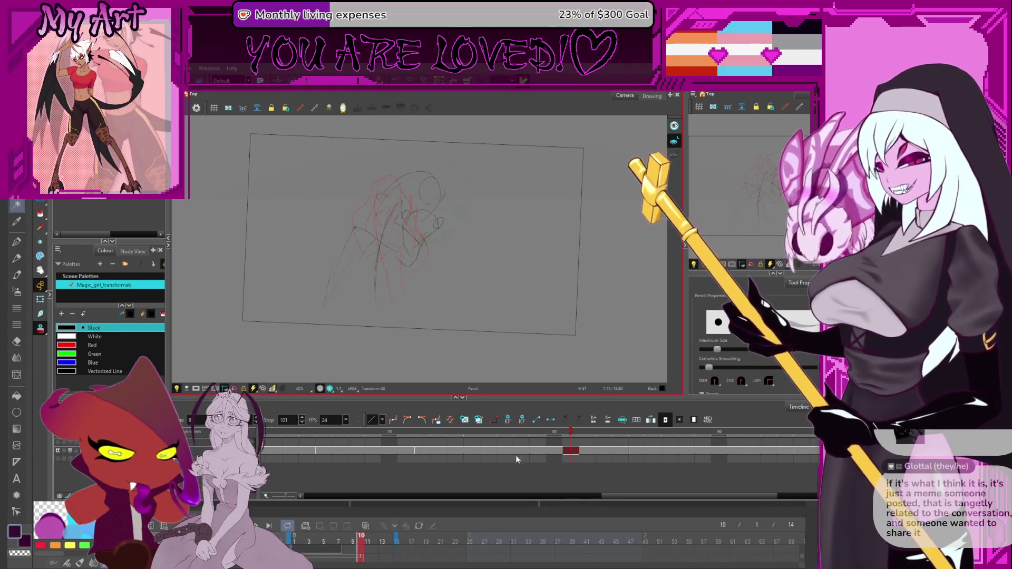
scroll(516, 459, left, 5)
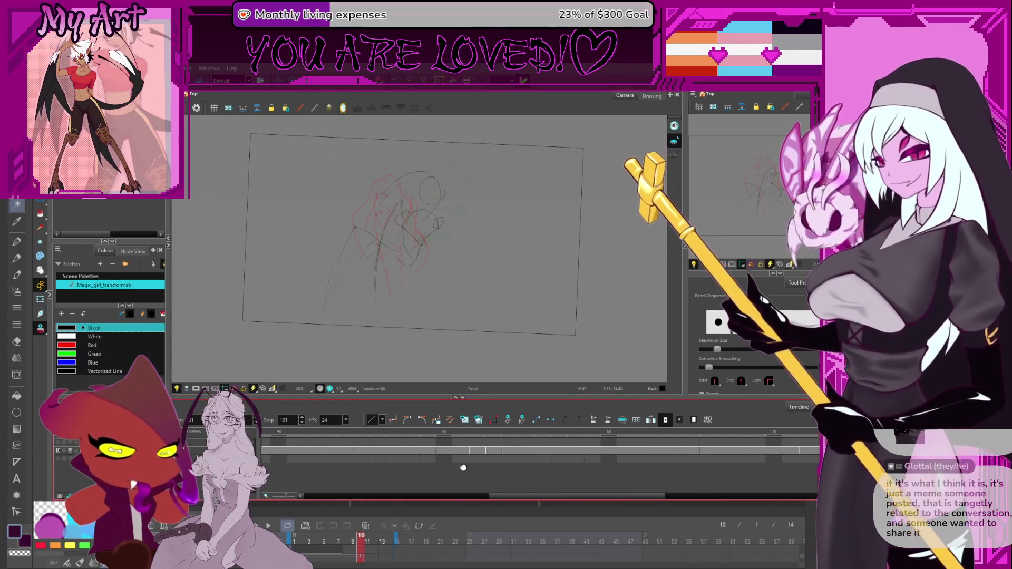
click(447, 451)
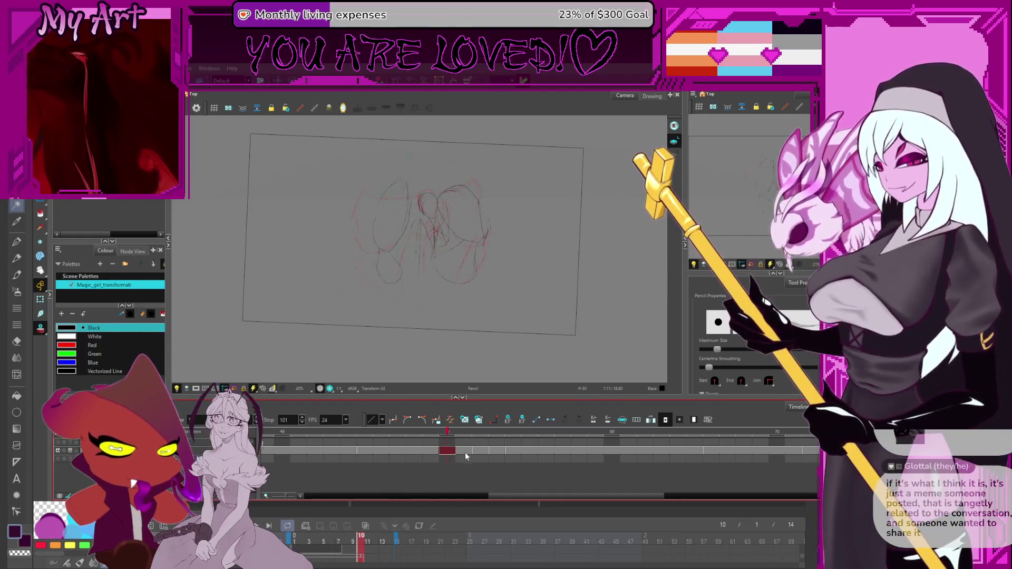
key(Right)
key(Right)
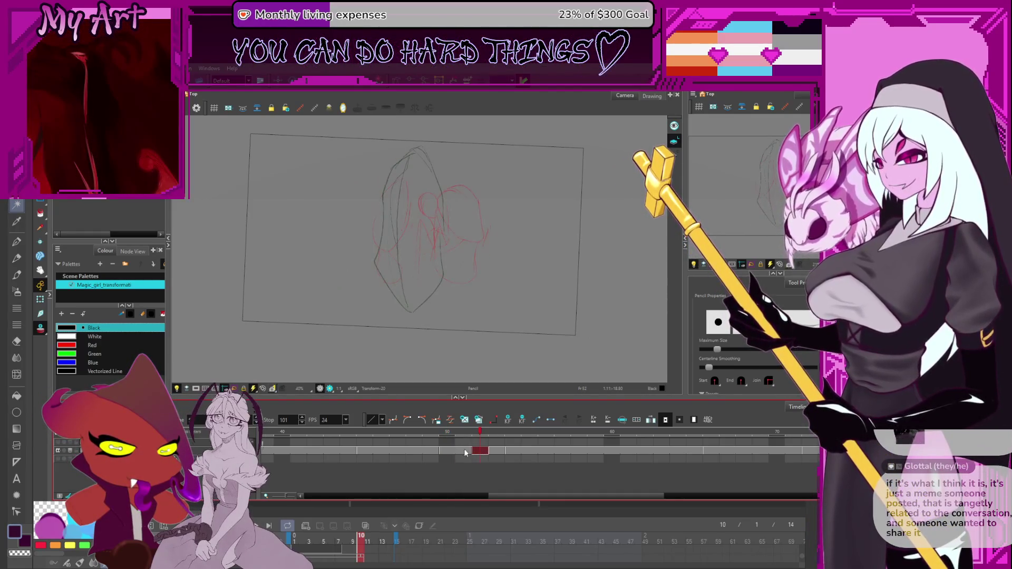
key(Left)
key(Left)
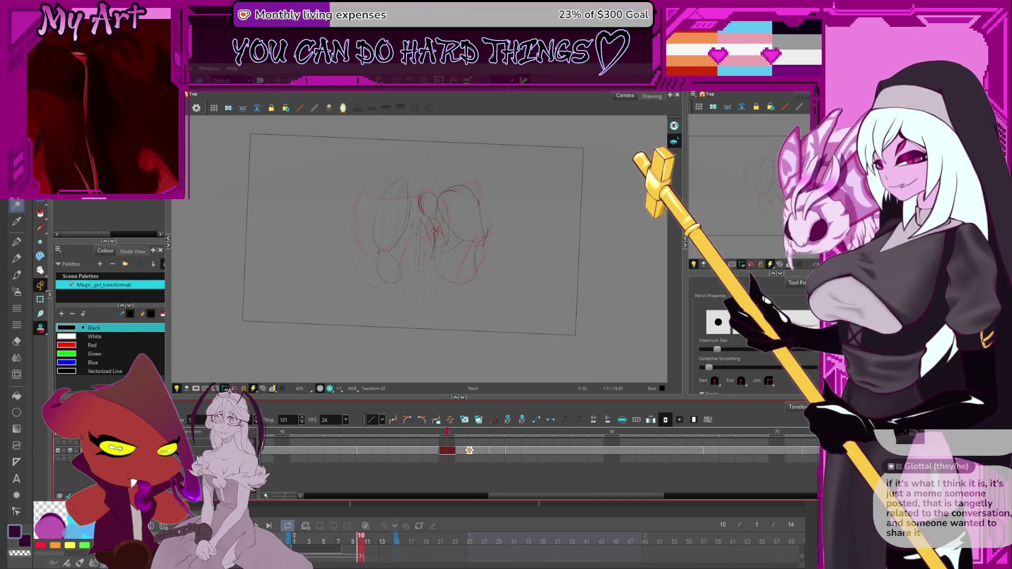
click(490, 451)
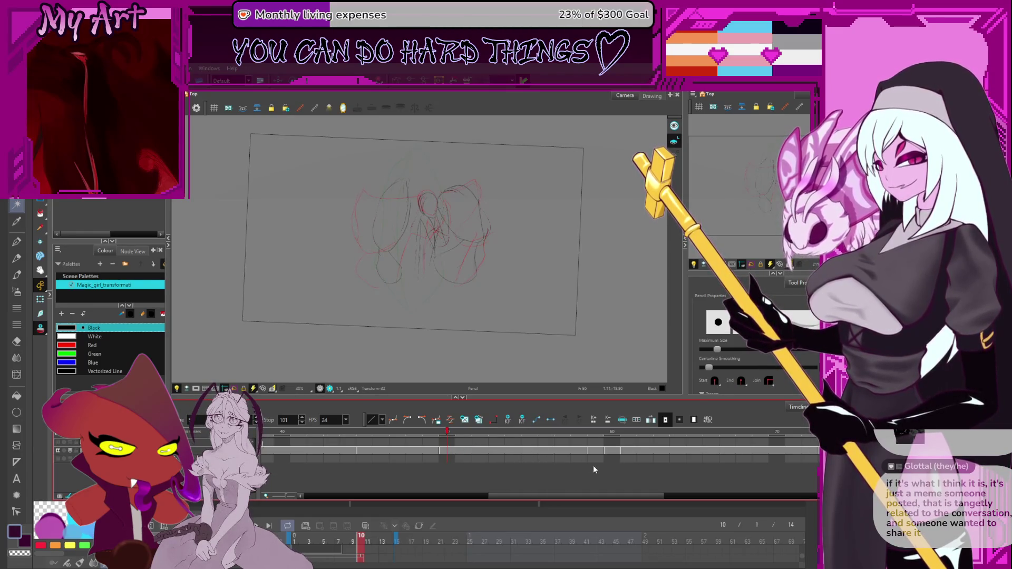
Make frame 59 expose drawing 32, then return to frame 52
click(610, 453)
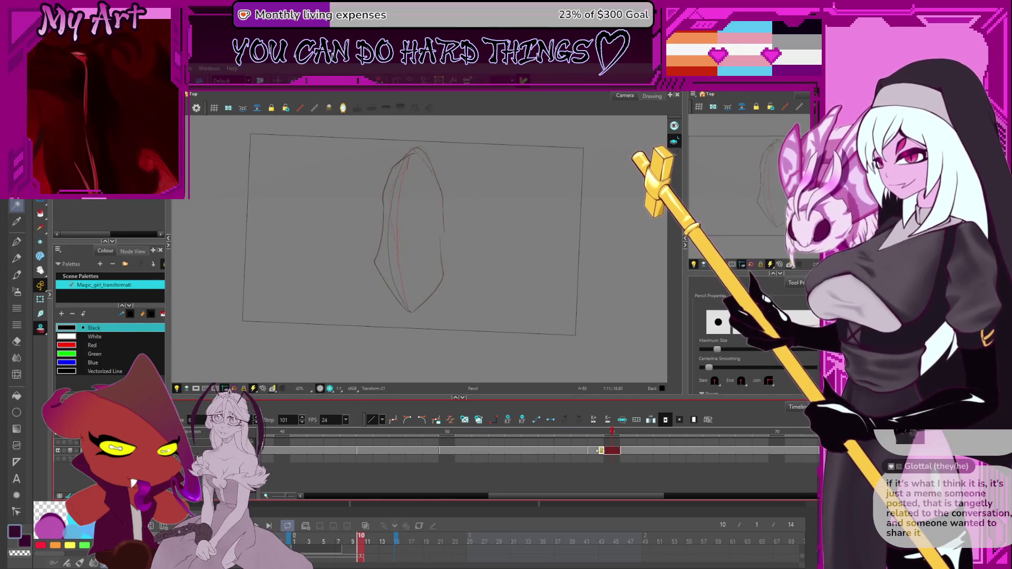
click(592, 450)
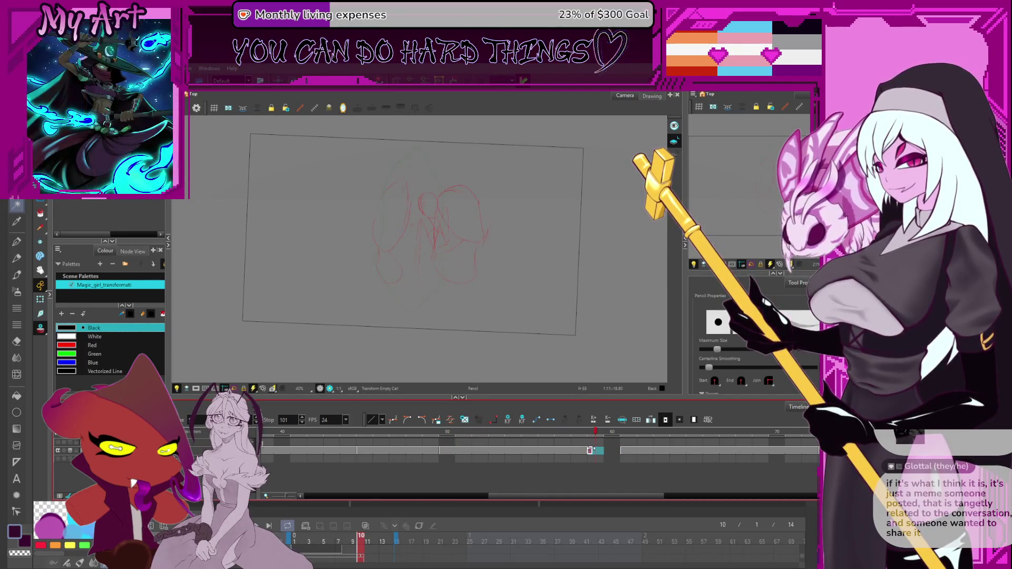
drag(611, 451, 607, 455)
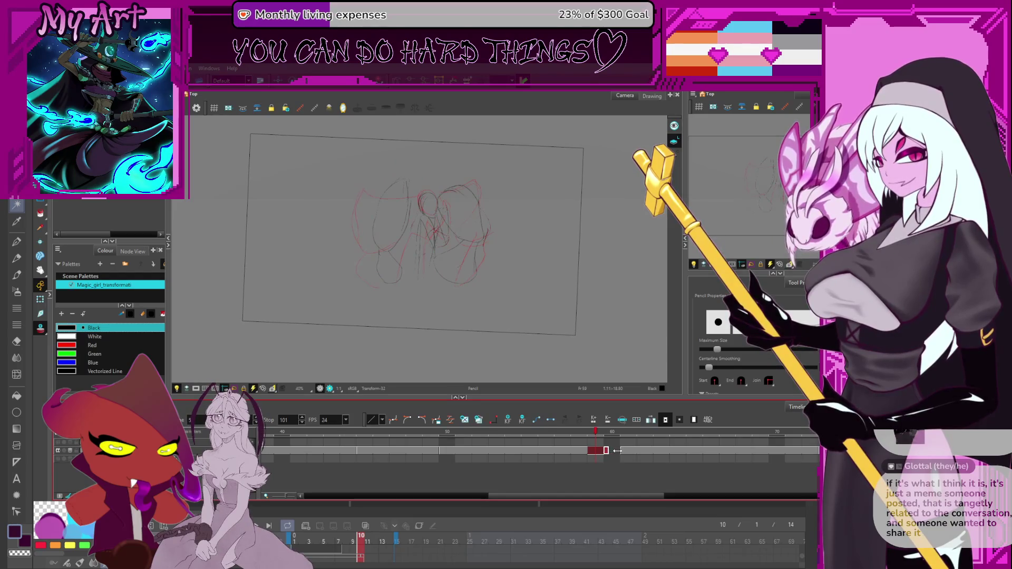
click(478, 450)
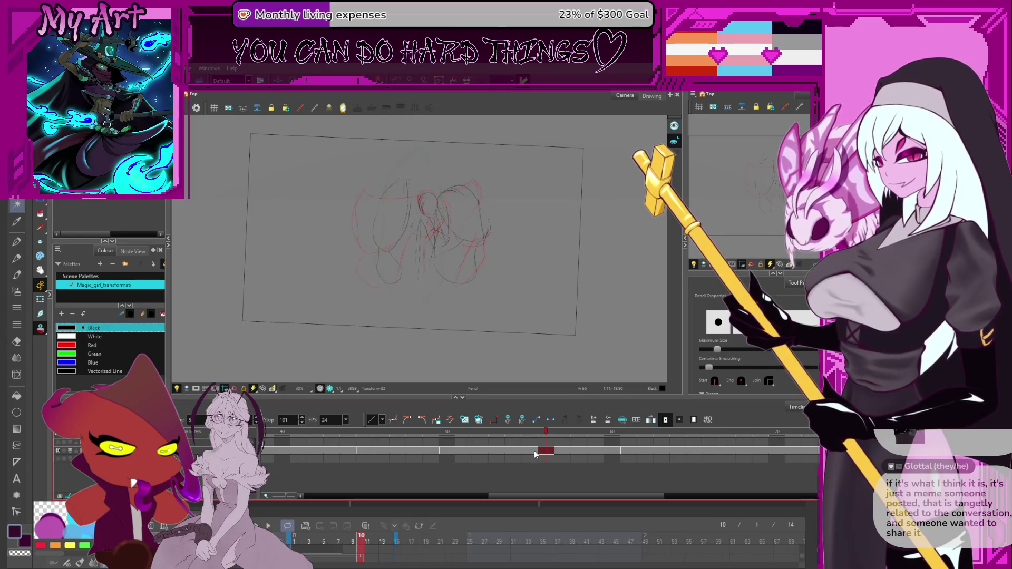
scroll(542, 460, down, 2)
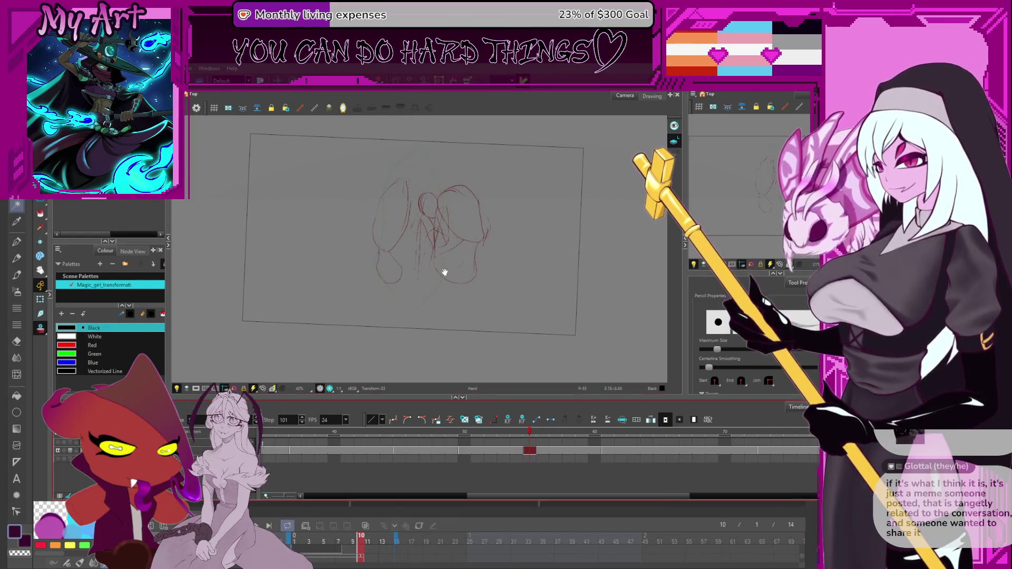
scroll(442, 273, up, 2)
key(alt+s)
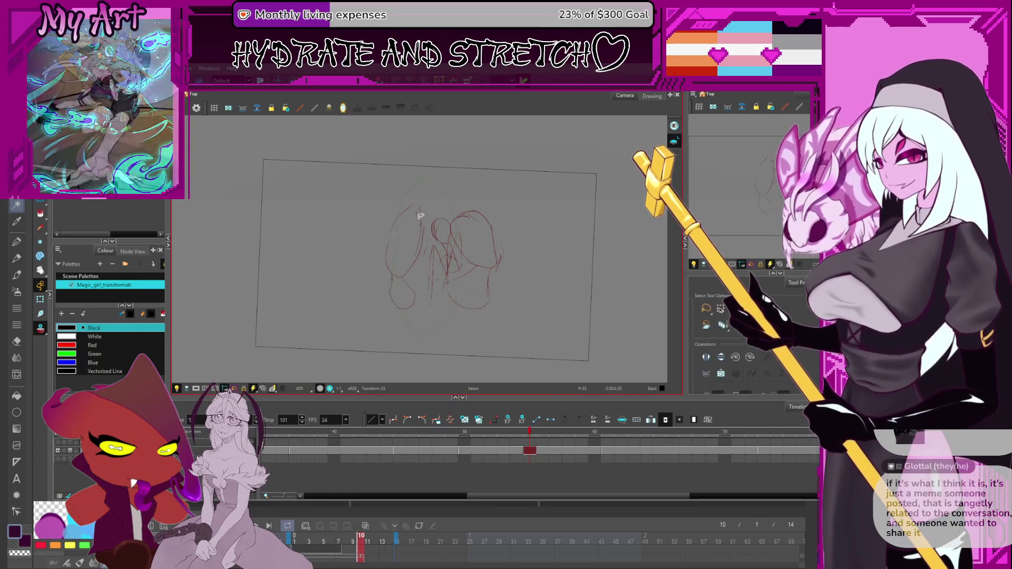
mouse_move(424, 190)
mouse_down()
mouse_move(393, 248)
mouse_move(414, 214)
mouse_up()
key(alt+/)
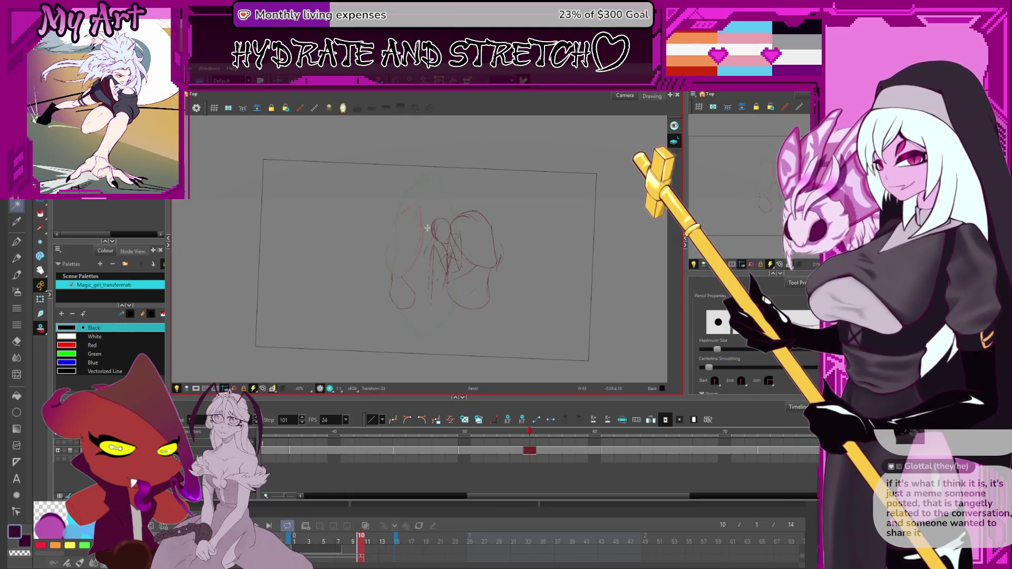
key(alt+s)
key(2)
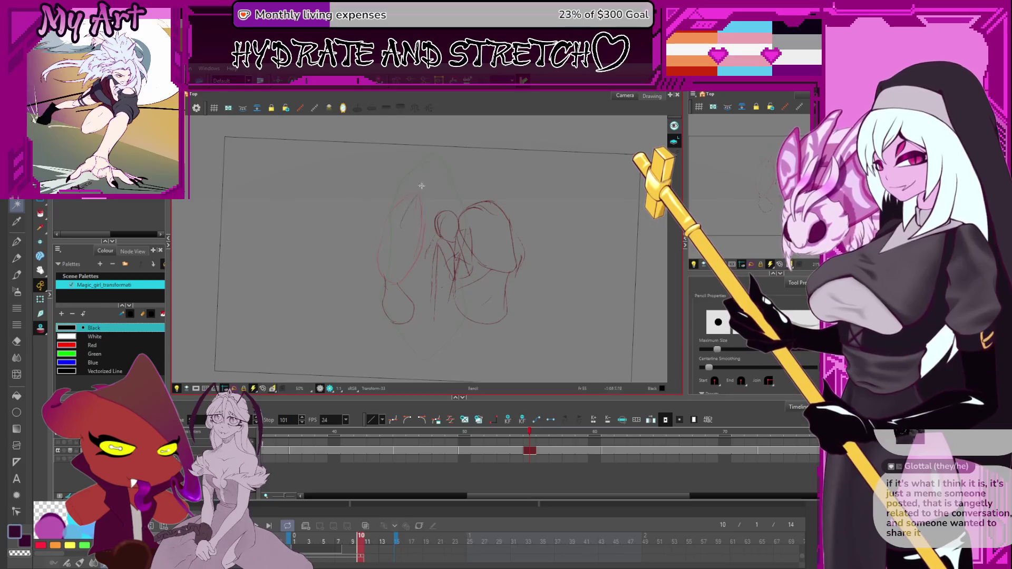
drag(401, 221, 440, 224)
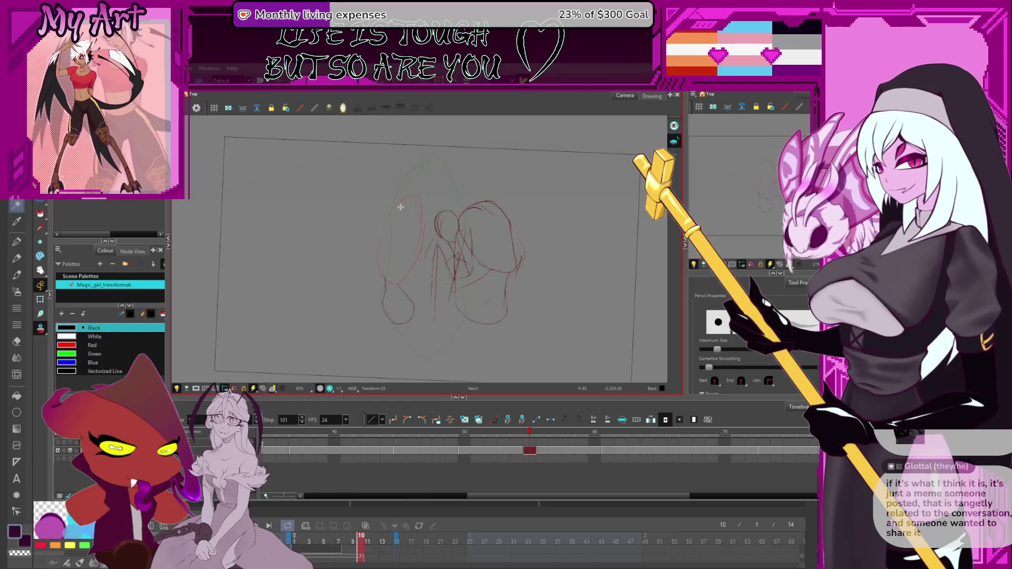
drag(434, 248, 417, 276)
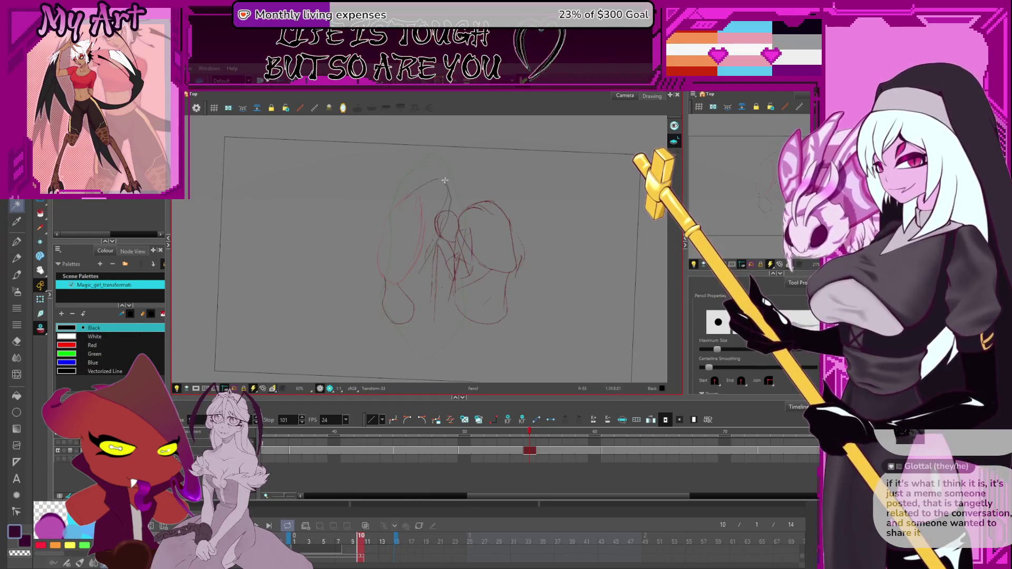
key(alt+s)
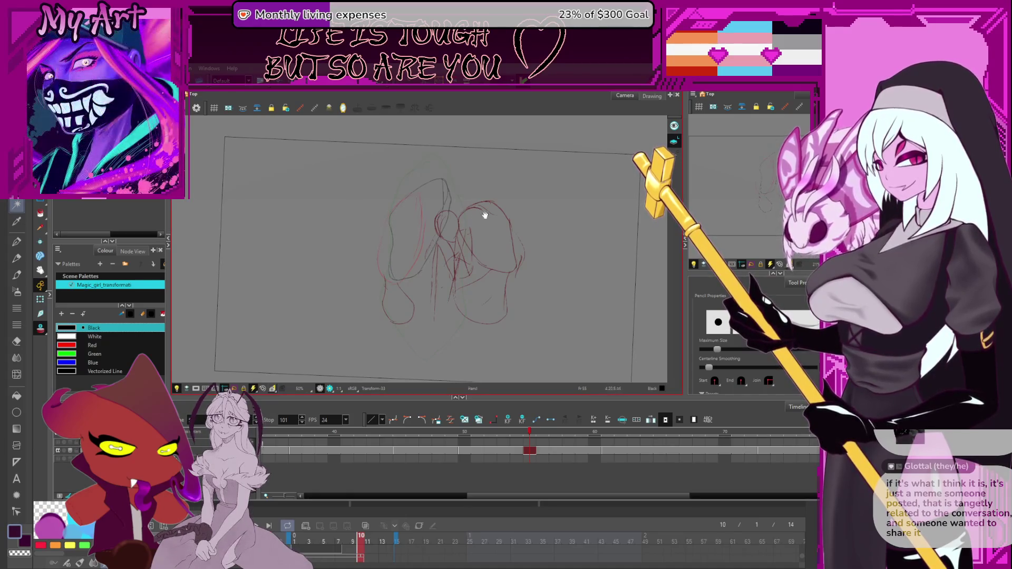
key(alt+s)
drag(467, 226, 477, 231)
key(alt+slash)
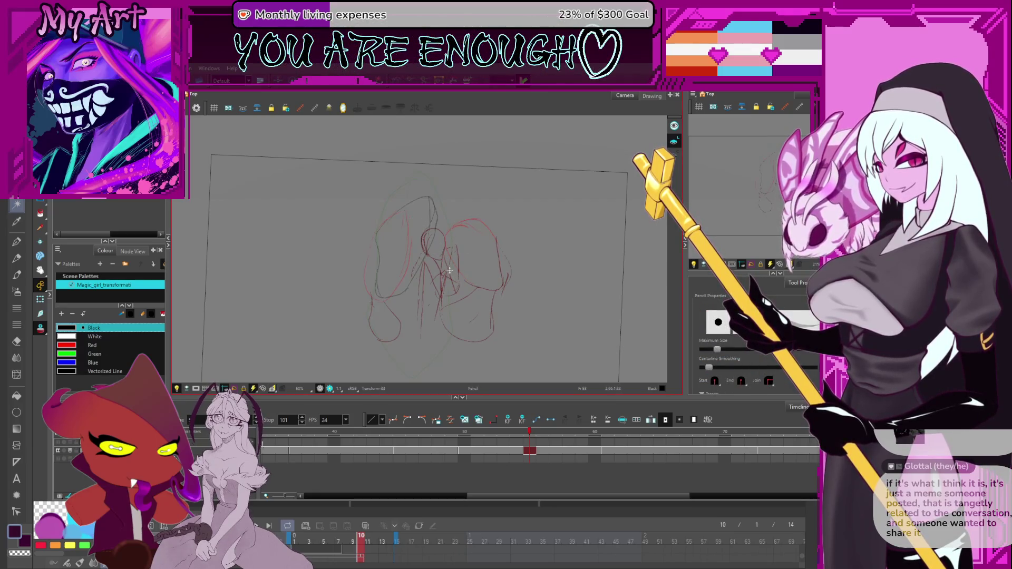
drag(441, 273, 425, 216)
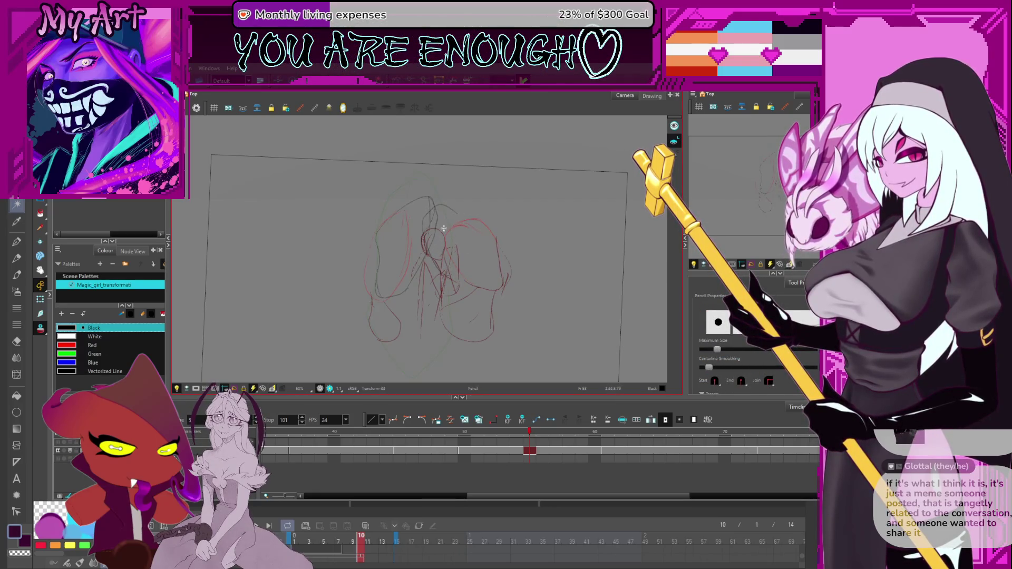
key(ctrl+z)
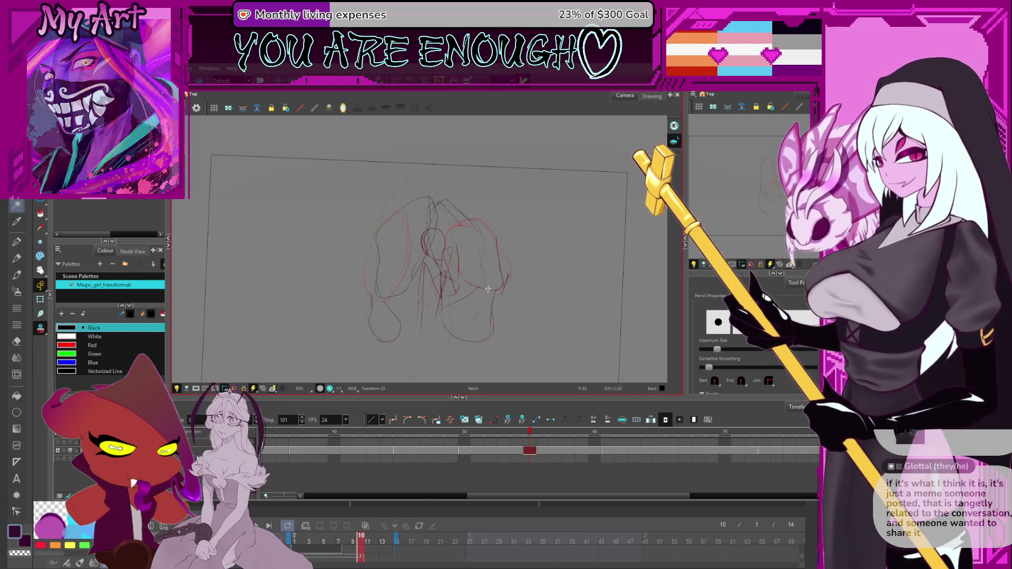
key(alt+s)
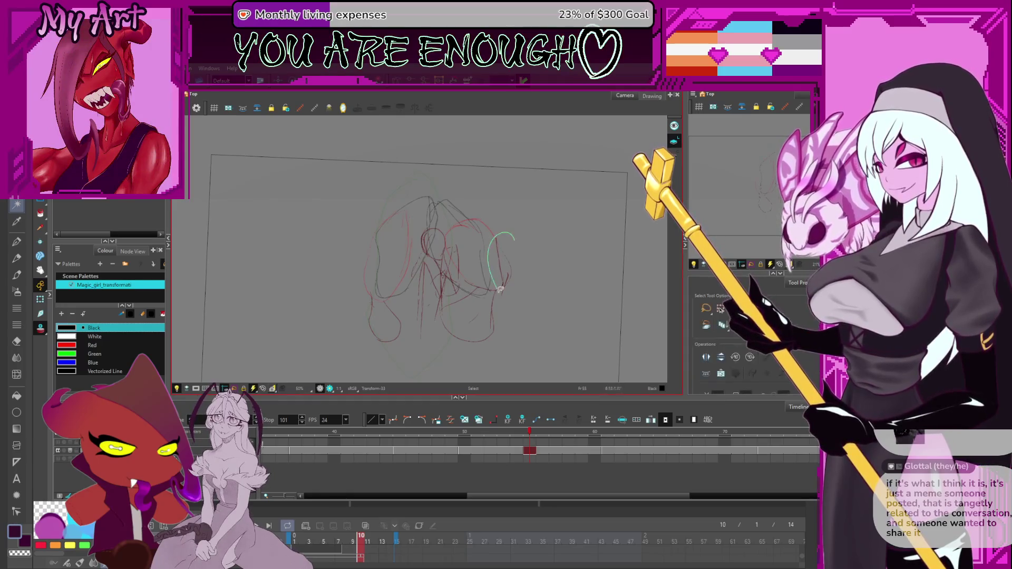
drag(496, 254, 525, 295)
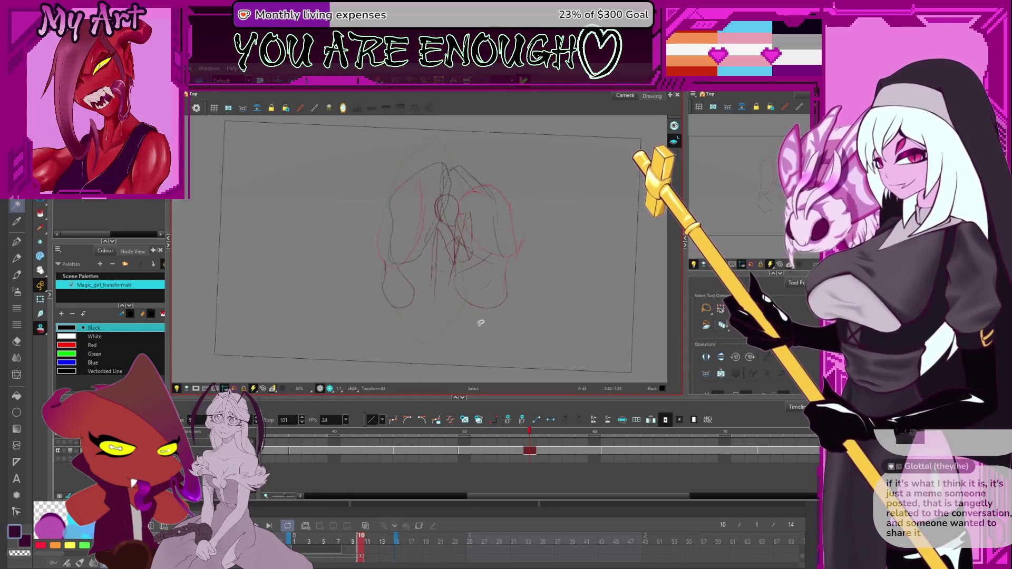
mouse_move(481, 323)
mouse_down()
mouse_move(490, 285)
mouse_move(482, 292)
mouse_up()
key(alt+/)
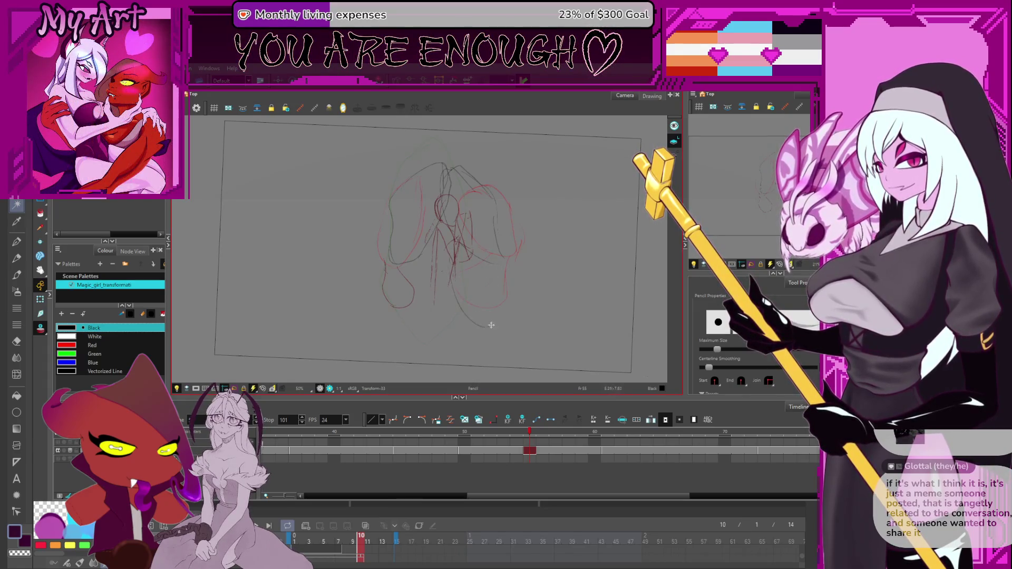
key(ctrl+z)
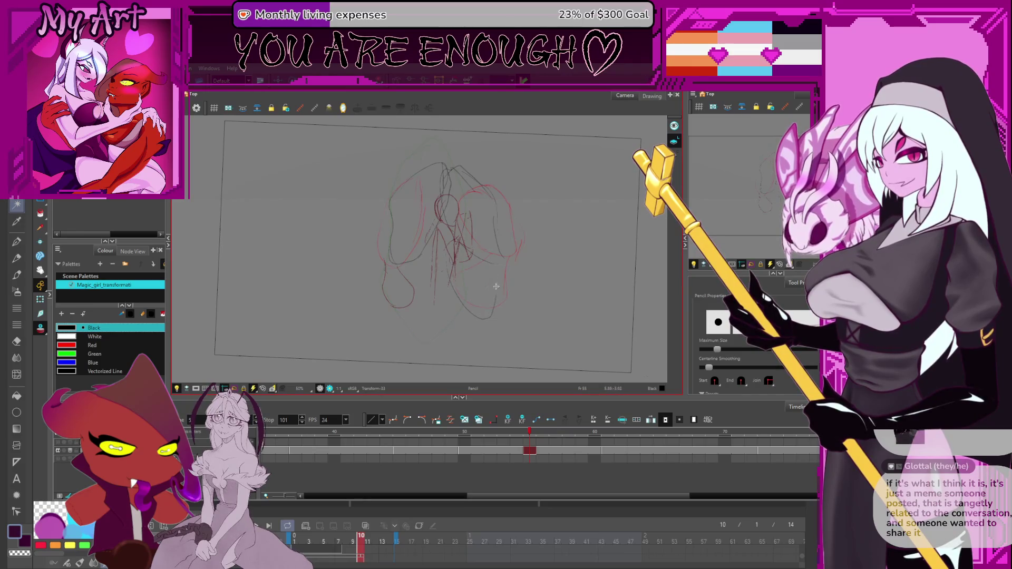
drag(493, 300, 493, 270)
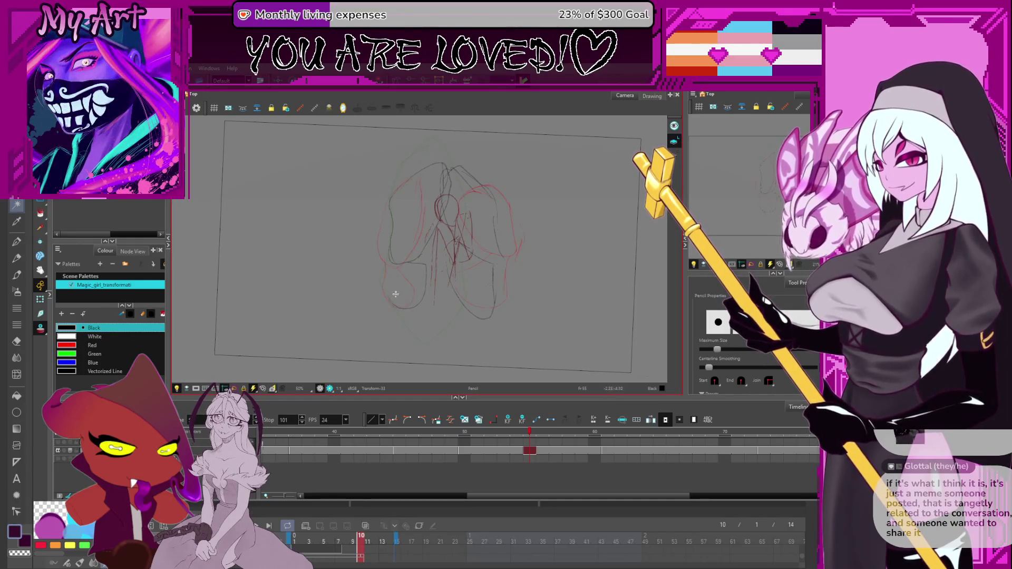
key(alt+s)
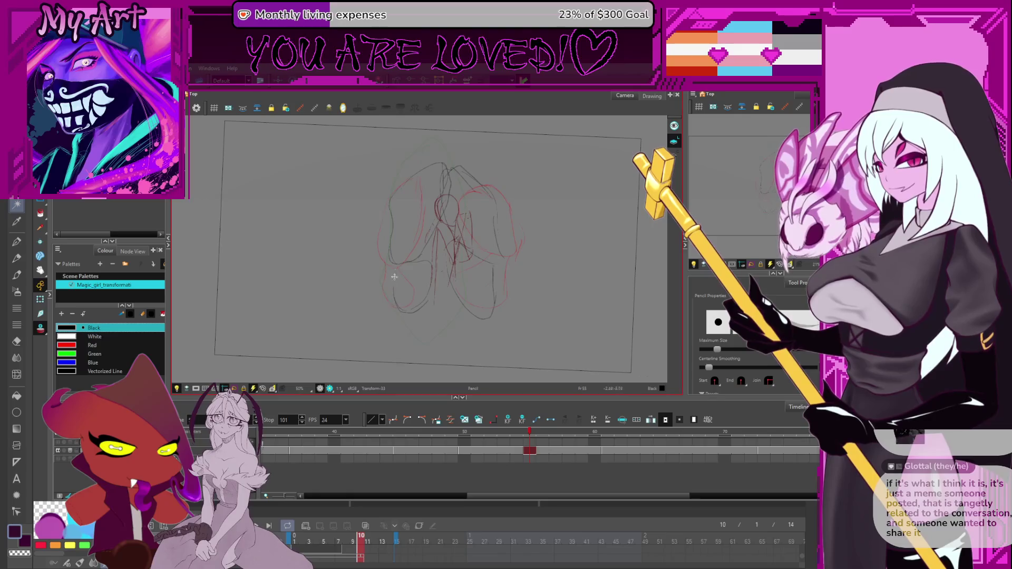
scroll(456, 217, up, 2)
key(alt+t)
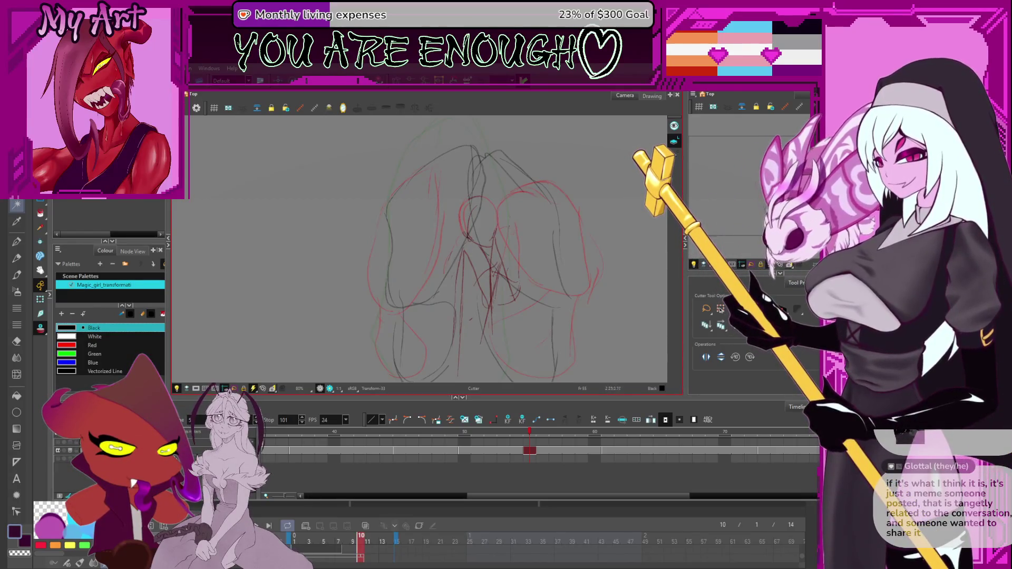
Lasso two sections of the sketch with the Cutter, tilt the view, and jump to frame 59
mouse_move(505, 200)
mouse_down()
mouse_move(489, 251)
mouse_move(507, 201)
mouse_up()
scroll(507, 240, down, 3)
key(alt+slash)
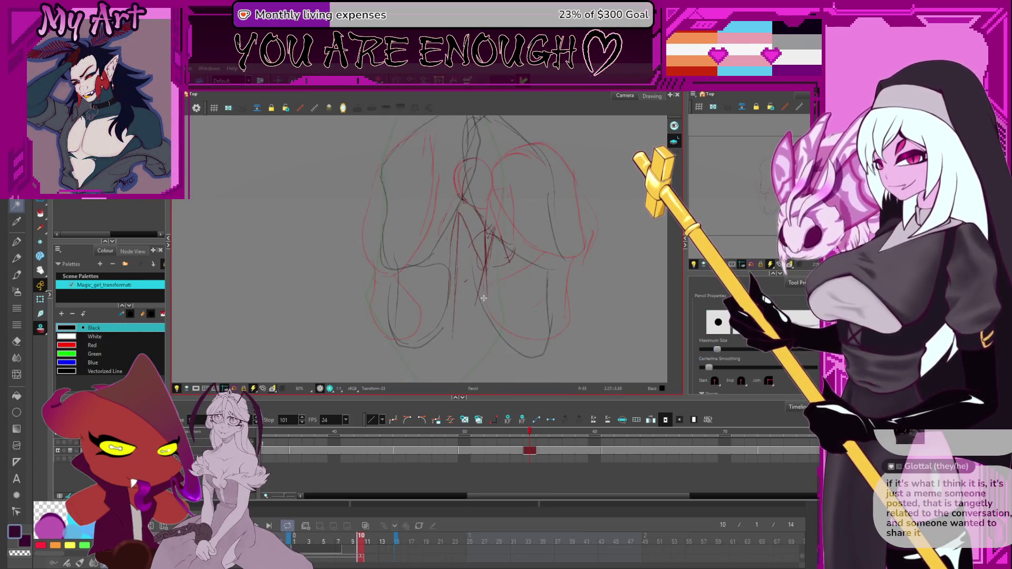
key(alt+t)
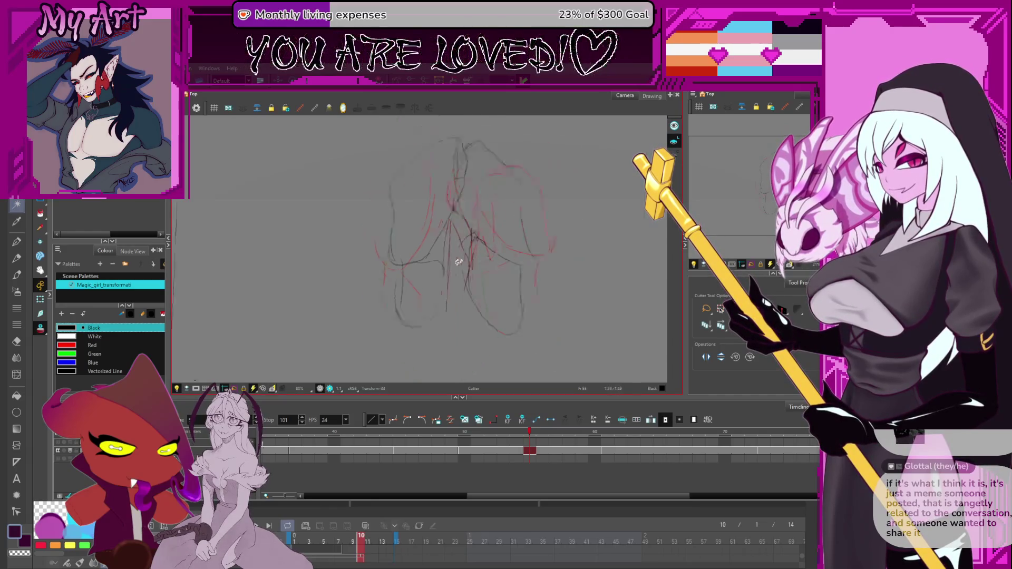
scroll(457, 262, down, 4)
scroll(454, 216, up, 3)
mouse_move(459, 162)
mouse_down()
mouse_move(476, 204)
mouse_move(470, 191)
mouse_up()
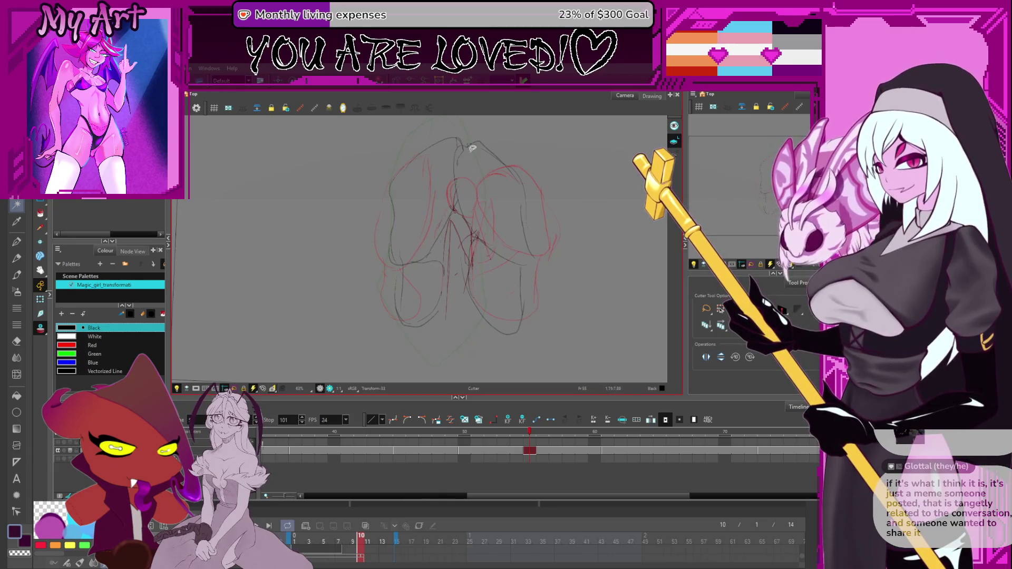
drag(465, 291, 470, 293)
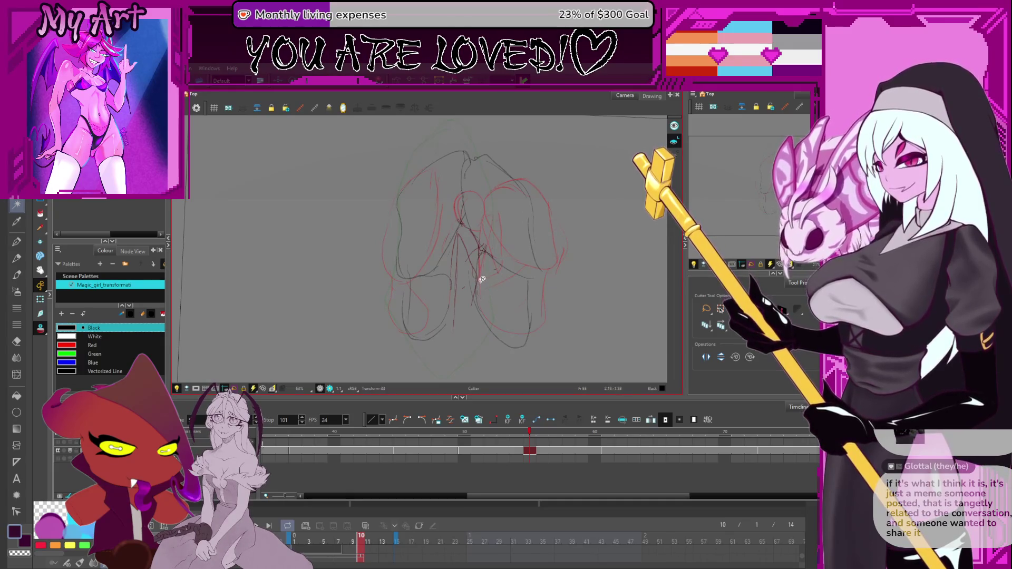
mouse_move(479, 284)
mouse_down()
mouse_move(438, 299)
mouse_move(443, 262)
mouse_move(430, 311)
mouse_up()
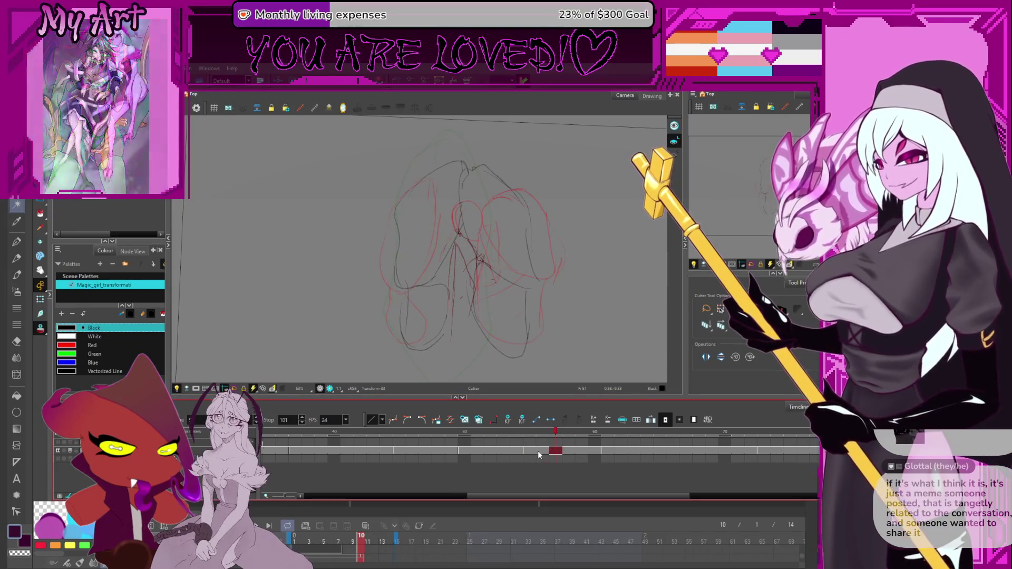
click(581, 451)
On frame 61, select the existing sketch strokes and zoom in on the figure
click(611, 451)
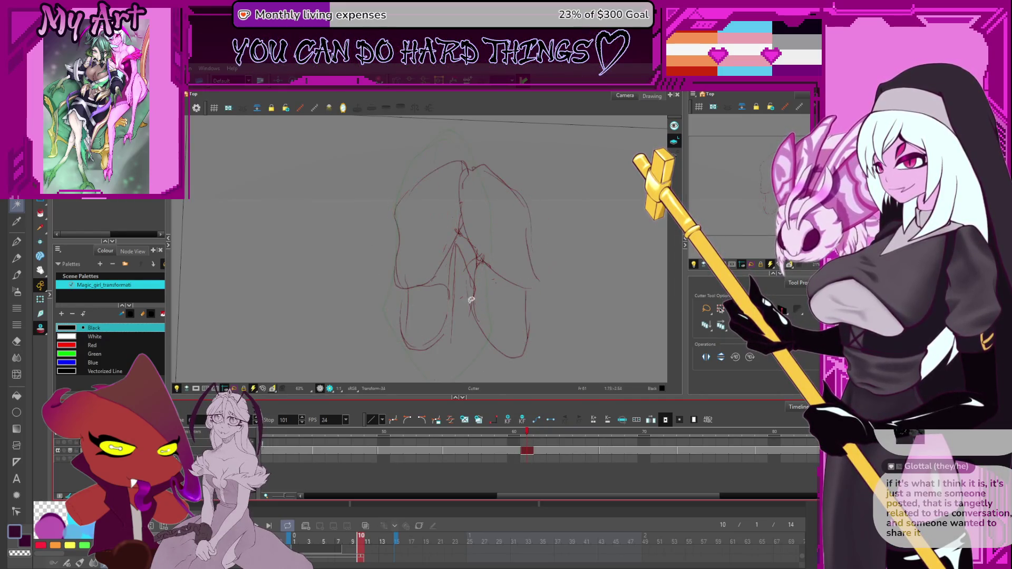
scroll(518, 462, down, 3)
key(alt+s)
key(2)
key(2)
mouse_move(436, 185)
mouse_down()
mouse_move(515, 241)
mouse_move(440, 181)
mouse_up()
click(454, 188)
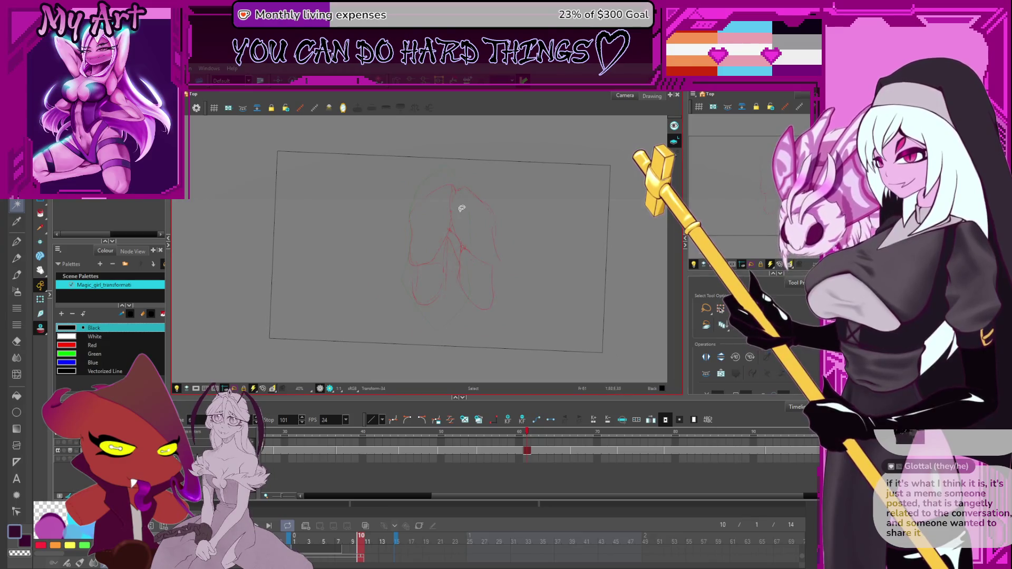
key(1)
key(1)
key(1)
Draw black pencil strokes over the figure's head and side, undoing misplaced ones
key(alt+/)
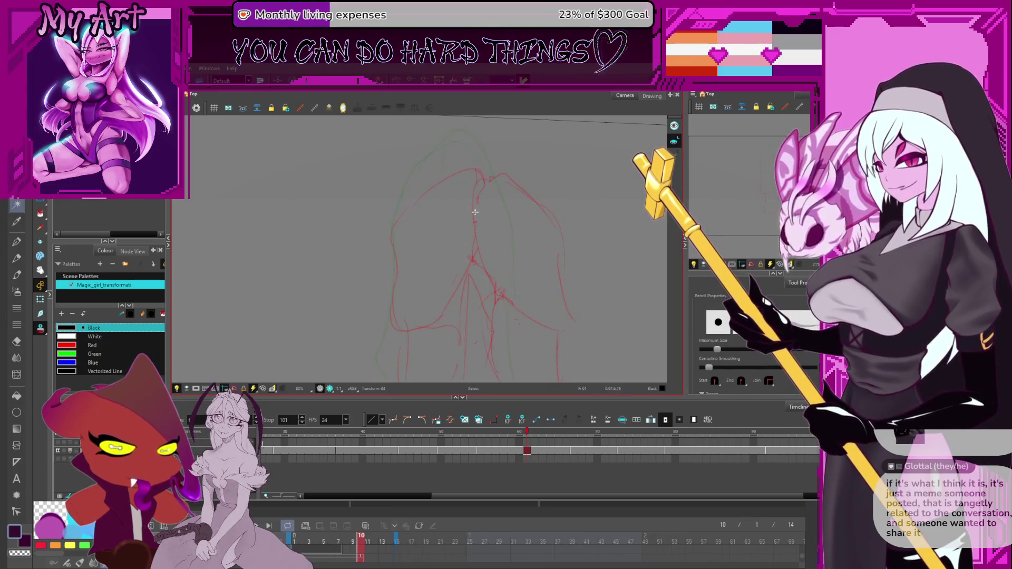
mouse_move(477, 169)
mouse_down()
mouse_move(459, 182)
mouse_move(527, 215)
mouse_up()
key(ctrl+z)
key(ctrl+z)
mouse_move(478, 150)
mouse_down()
mouse_move(459, 209)
mouse_move(527, 232)
mouse_move(551, 303)
mouse_move(500, 275)
mouse_move(512, 305)
mouse_up()
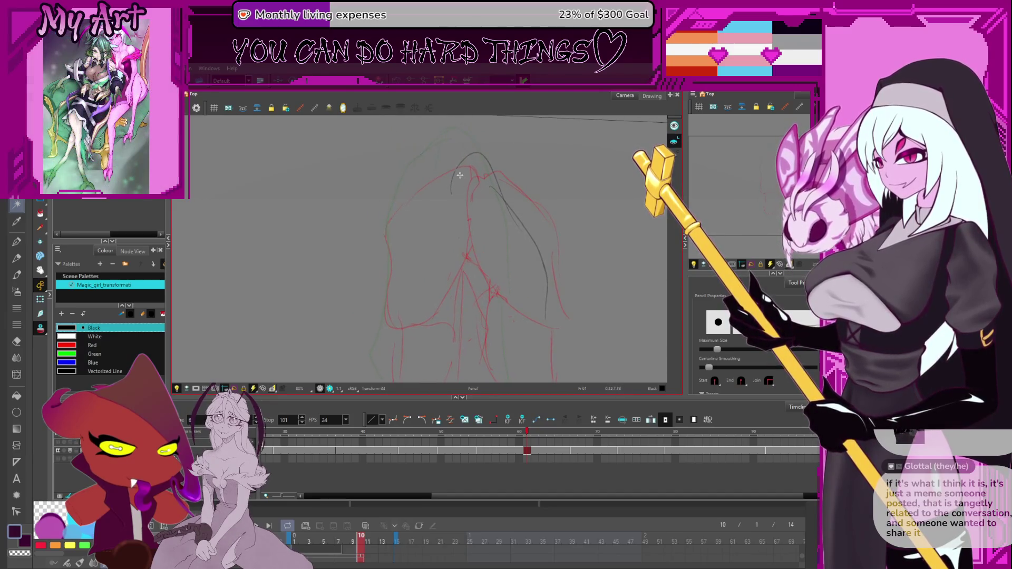
drag(458, 170, 494, 299)
drag(456, 200, 481, 302)
drag(509, 341, 482, 288)
drag(458, 228, 488, 283)
drag(439, 171, 498, 297)
key(ctrl+z)
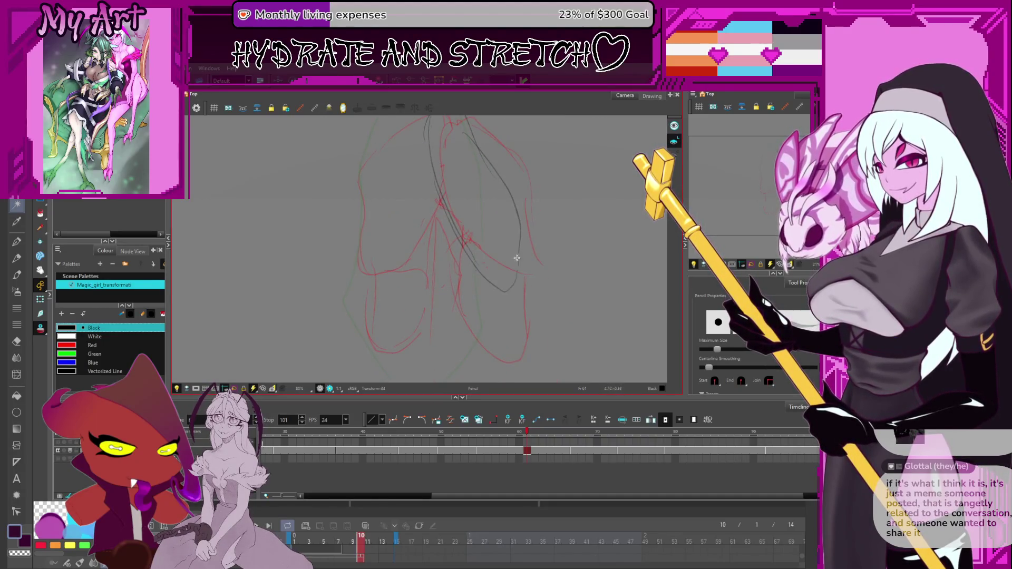
Add a dark line down the sketch centre and redraw the central stroke in black
drag(506, 253, 470, 222)
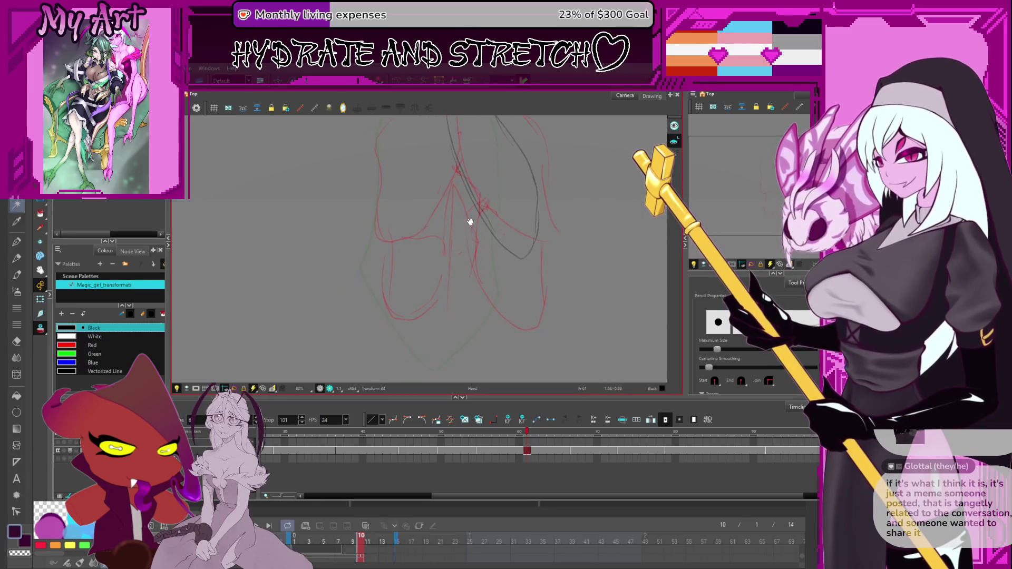
key(ctrl+z)
mouse_move(460, 177)
mouse_down()
mouse_move(477, 308)
mouse_move(511, 258)
mouse_move(501, 328)
mouse_up()
mouse_move(466, 267)
mouse_down()
mouse_move(497, 253)
mouse_move(479, 262)
mouse_move(472, 294)
mouse_move(444, 269)
mouse_move(410, 192)
mouse_up()
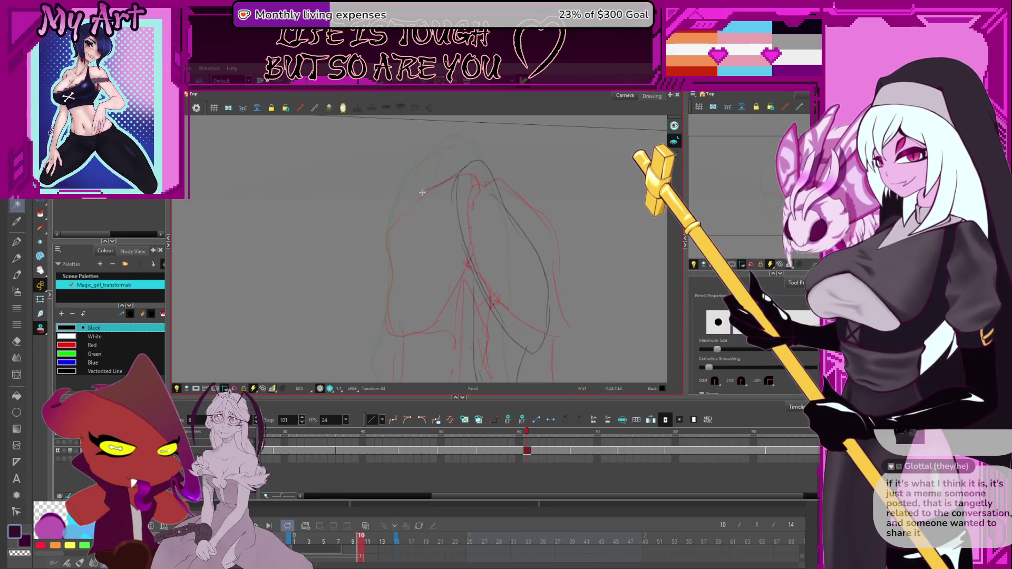
drag(401, 285, 387, 254)
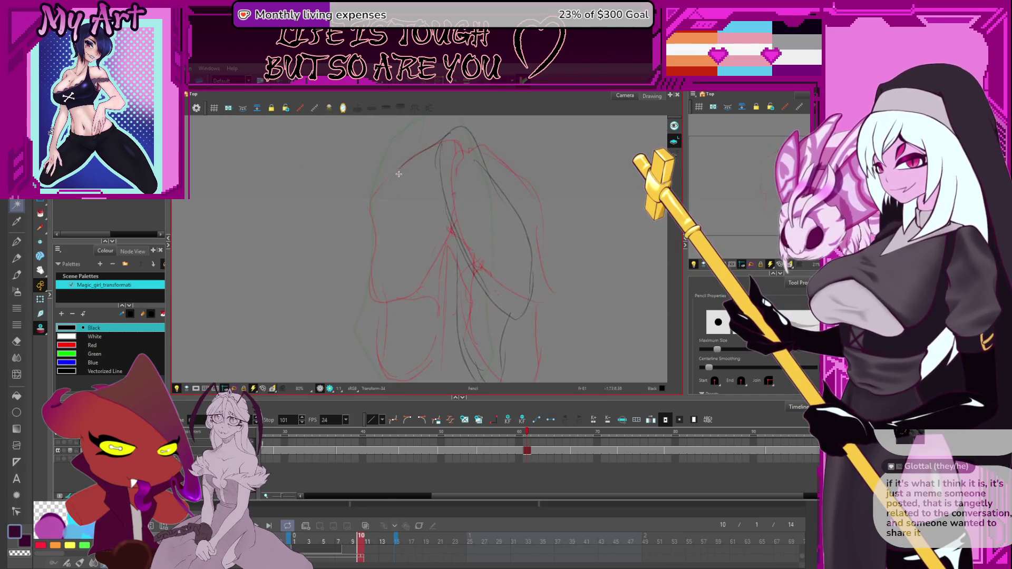
key(ctrl+z)
key(alt+x)
drag(374, 278, 398, 172)
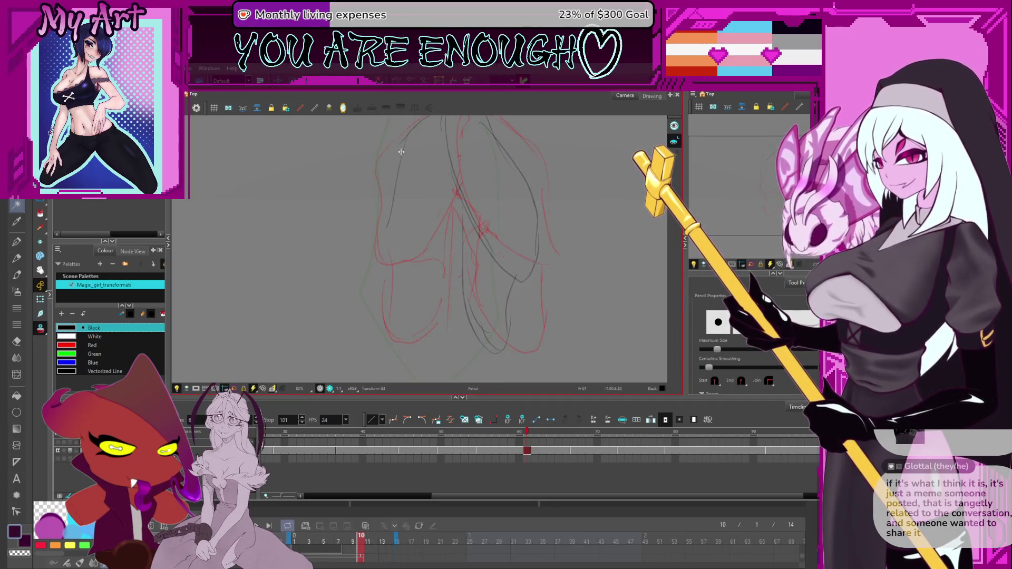
key(alt+s)
click(401, 153)
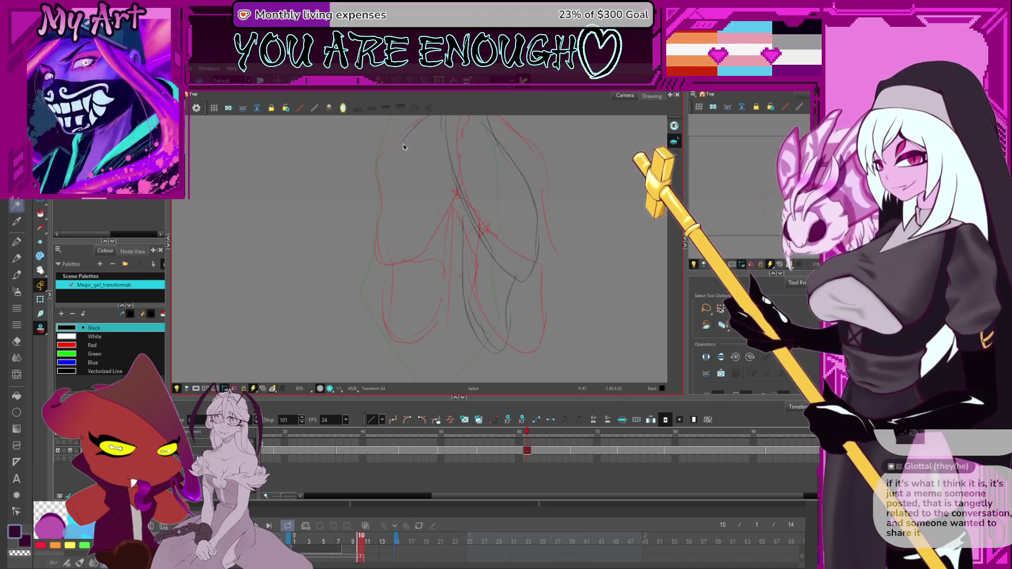
key(alt+x)
drag(401, 138, 401, 182)
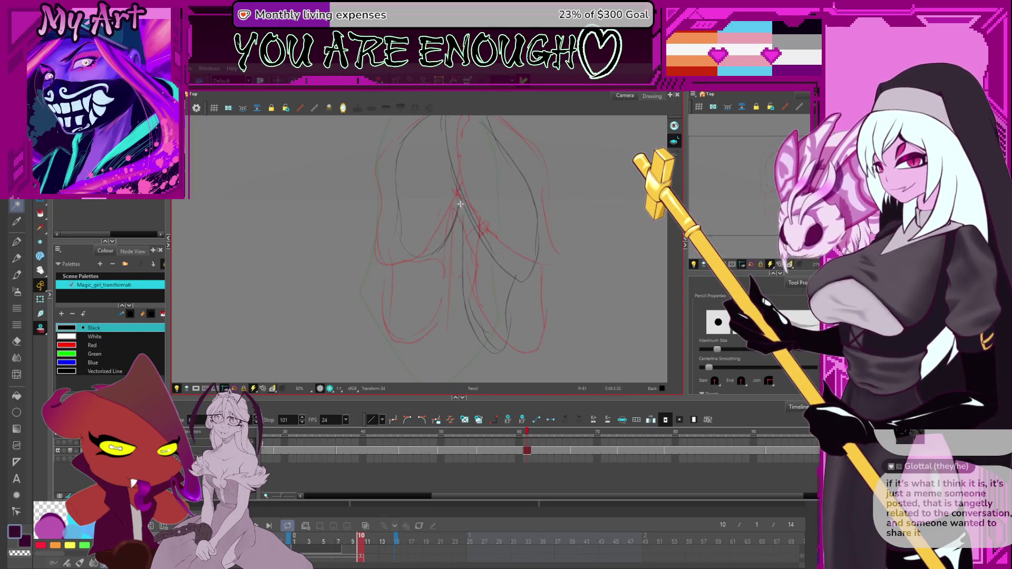
Redraw and undo the black stroke at the figure's bottom, then move to frame 68
scroll(429, 259, down, 2)
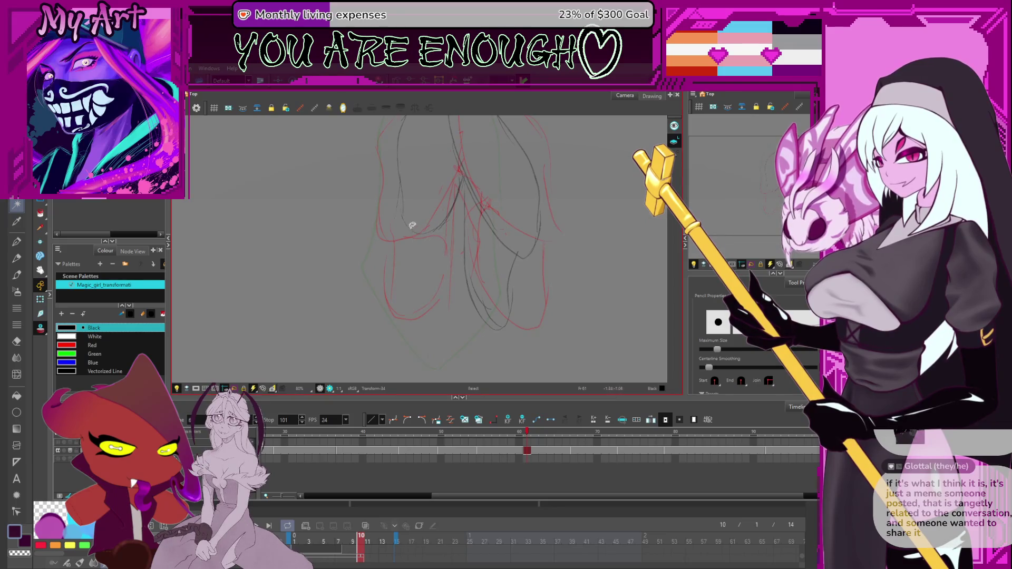
scroll(427, 258, down, 1)
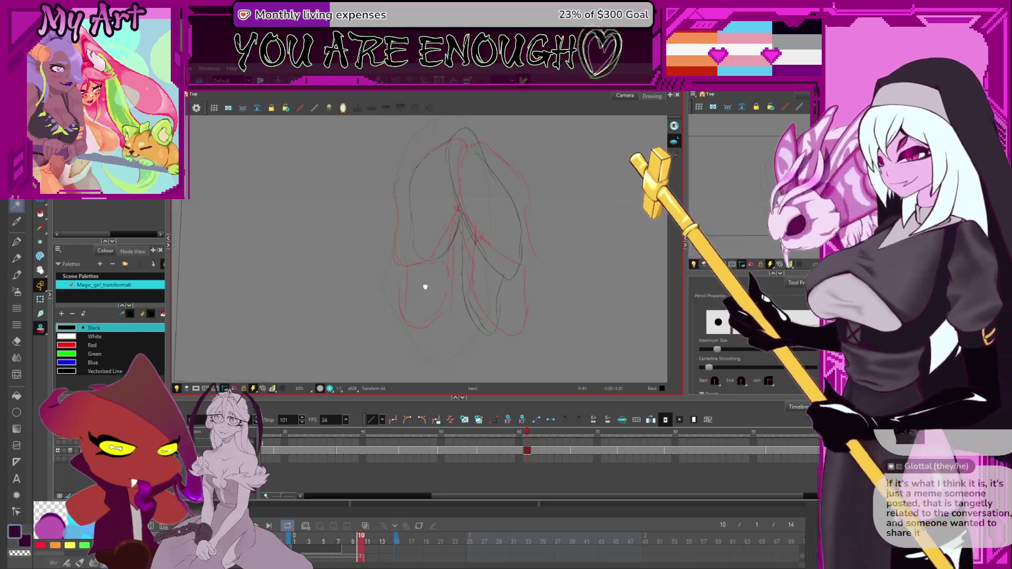
mouse_move(452, 293)
mouse_down()
mouse_move(415, 247)
mouse_move(426, 253)
mouse_move(421, 278)
mouse_up()
key(ctrl+z)
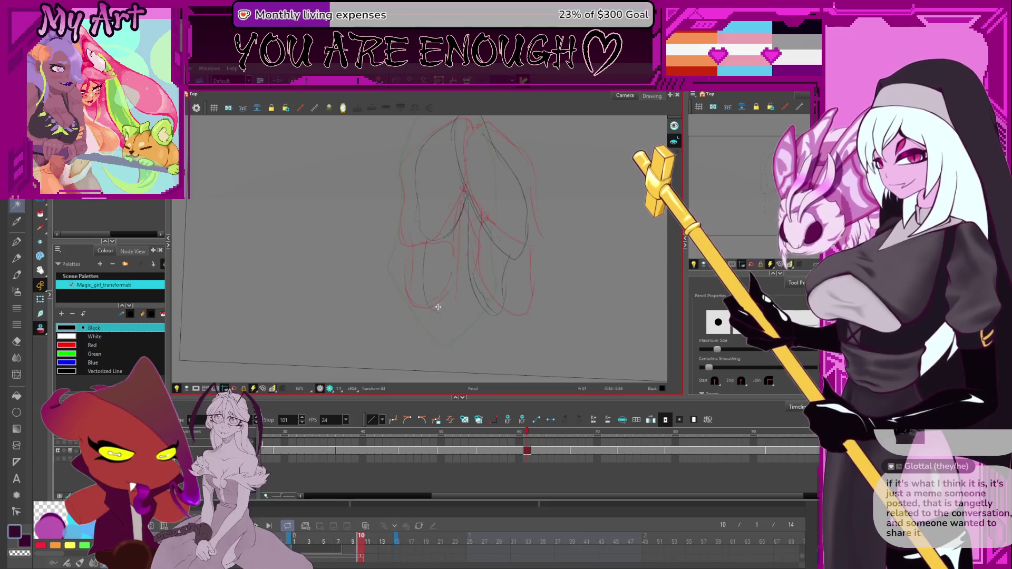
mouse_move(424, 238)
mouse_down()
mouse_move(427, 294)
mouse_move(432, 274)
mouse_up()
key(ctrl+z)
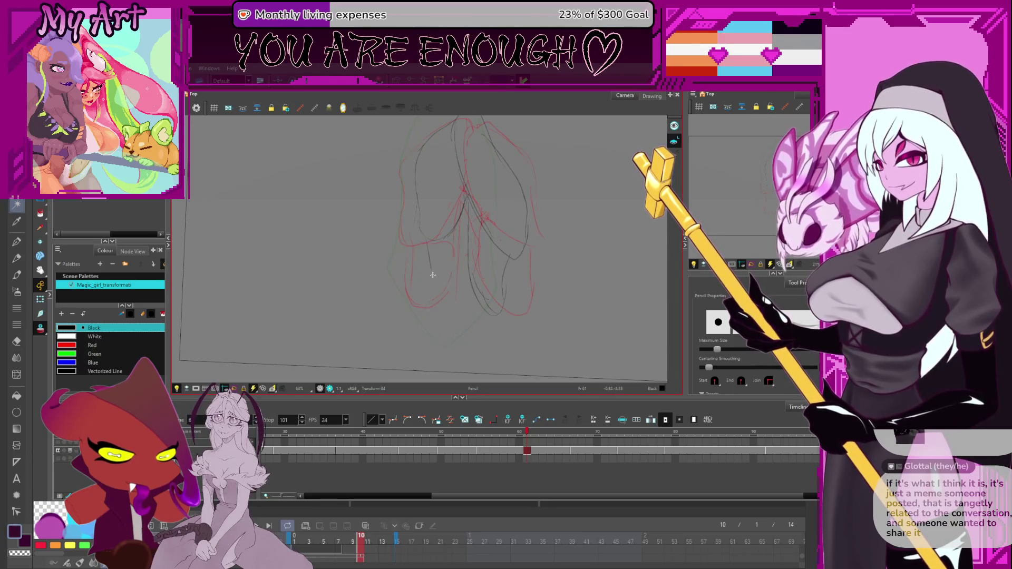
scroll(470, 253, down, 1)
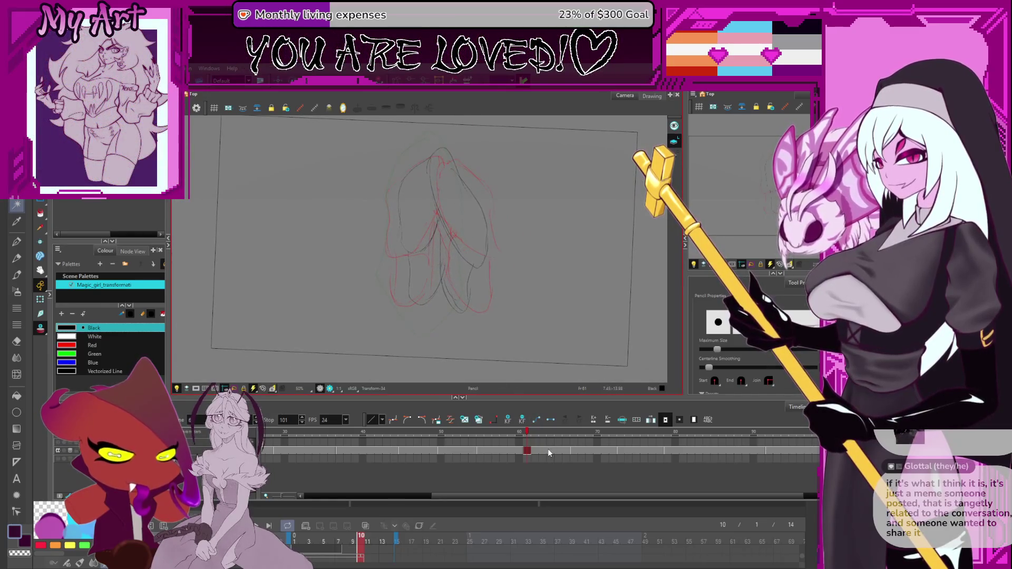
click(581, 451)
Compare frames 64, 68 and 73, then select the whole sketch on frame 68
click(621, 450)
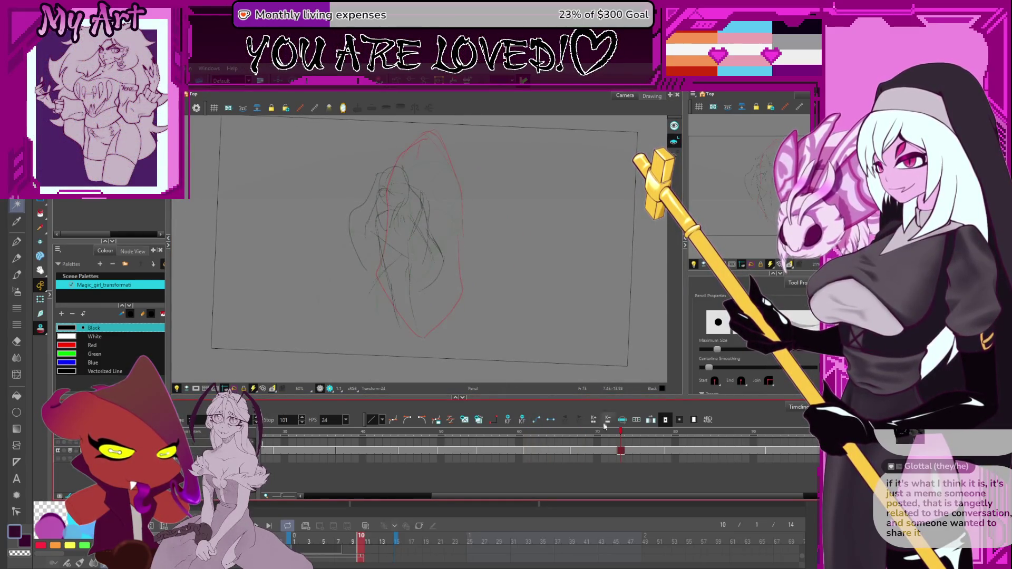
drag(509, 341, 520, 352)
click(551, 452)
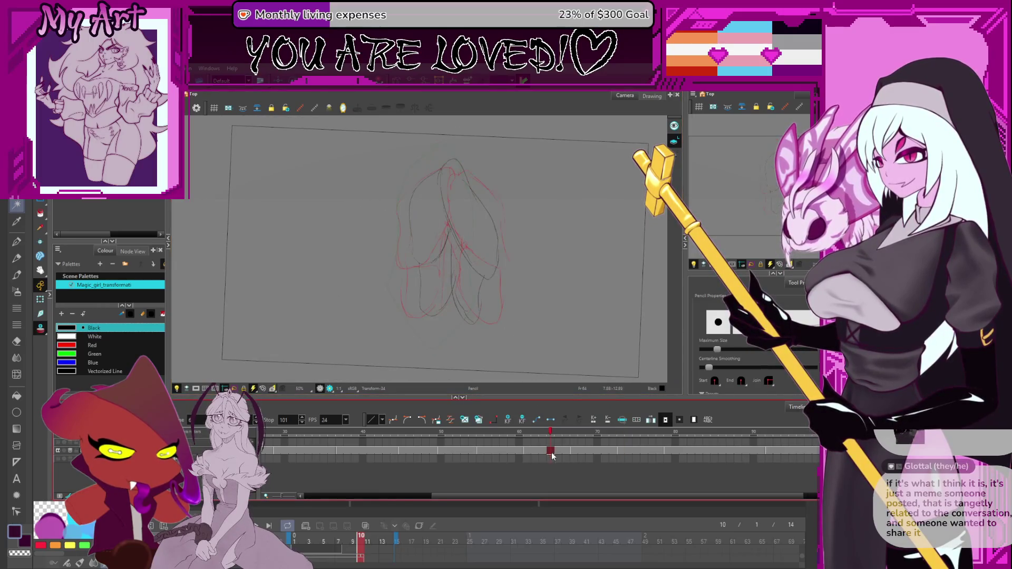
click(582, 451)
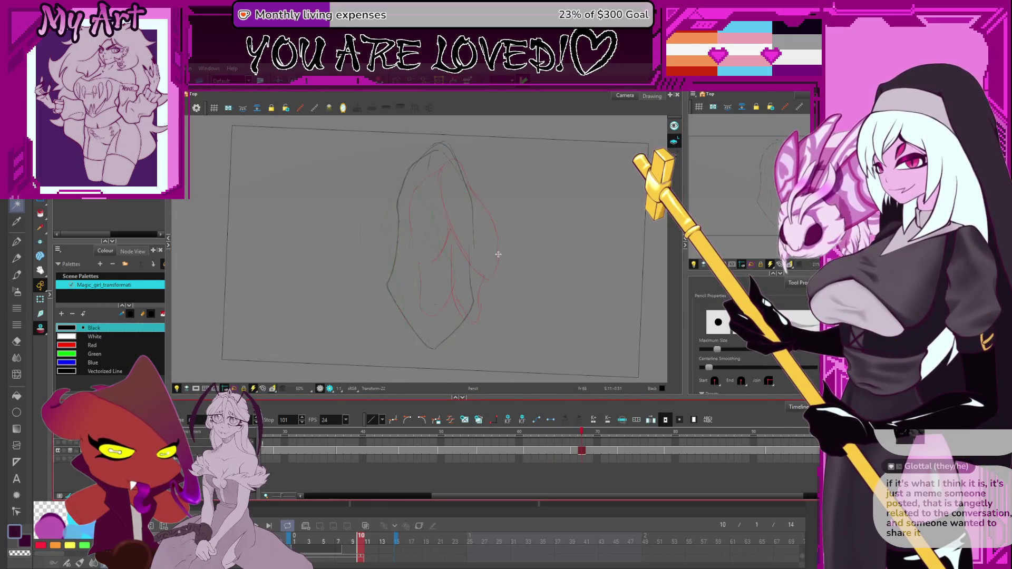
key(comma)
key(comma)
key(period)
key(period)
key(period)
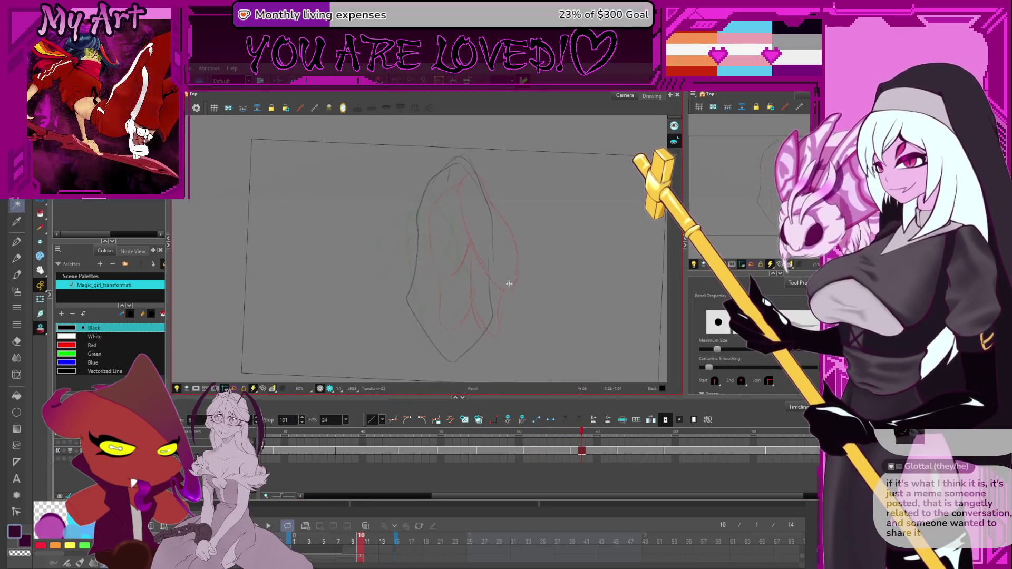
key(s)
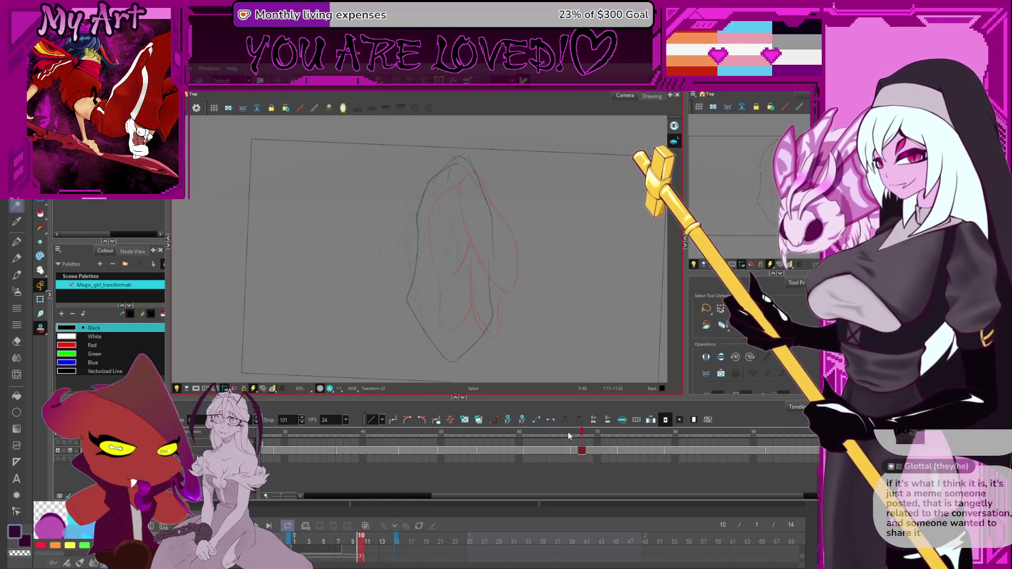
mouse_move(566, 202)
mouse_down()
mouse_move(362, 271)
mouse_move(521, 306)
mouse_up()
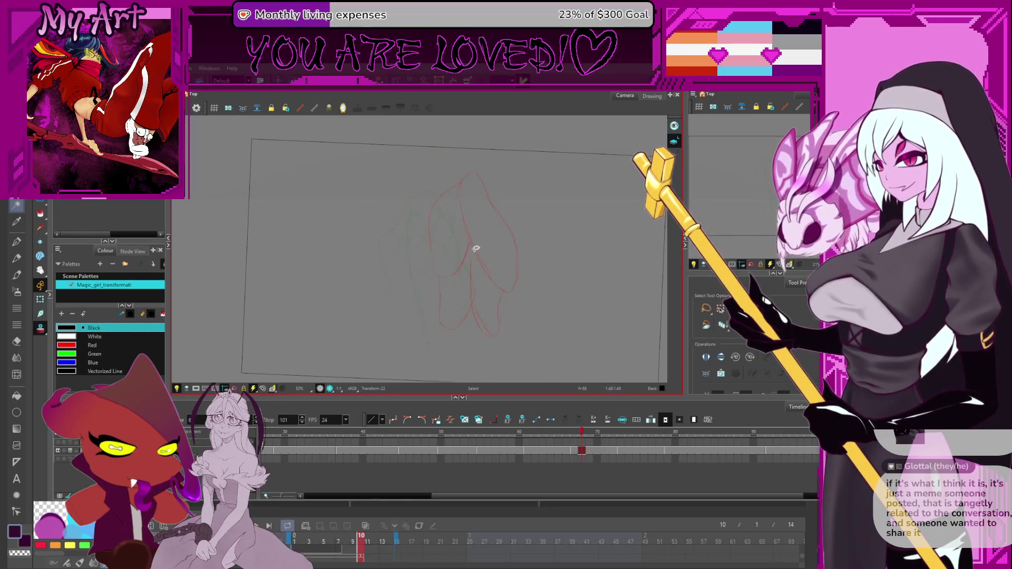
key(alt+x)
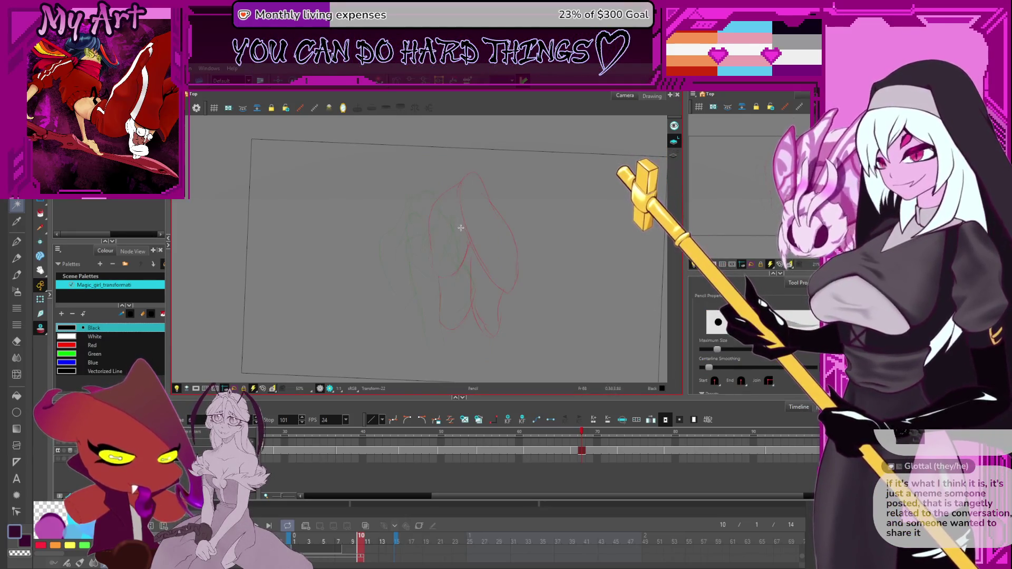
key(alt+s)
key(alt+x)
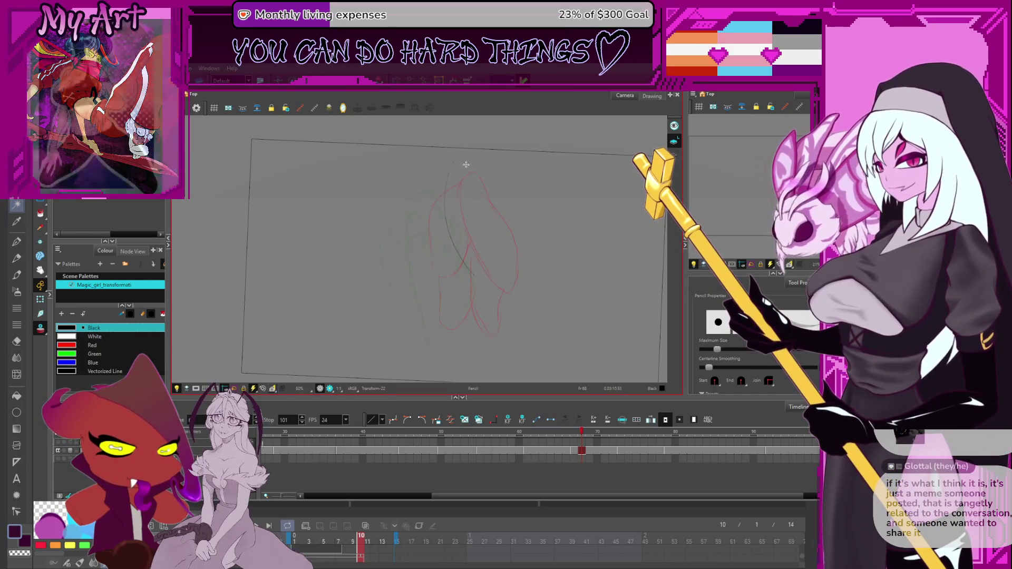
mouse_move(476, 265)
mouse_down()
mouse_move(453, 190)
mouse_move(470, 248)
mouse_up()
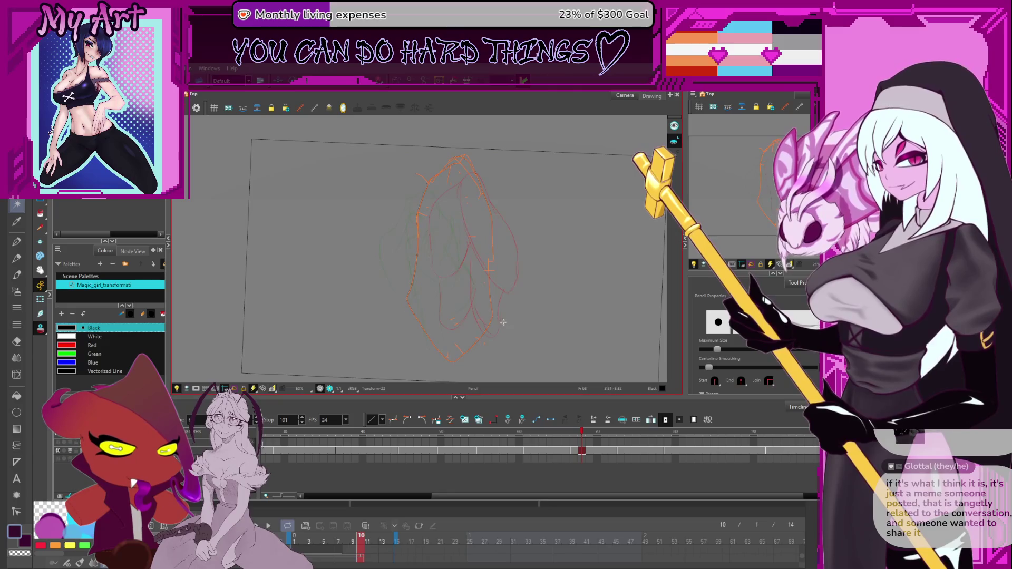
On frame 67, trace black pencil lines along the upper-right edge, lower-left body and left side
click(574, 452)
scroll(571, 451, up, 2)
click(576, 451)
drag(522, 320, 511, 336)
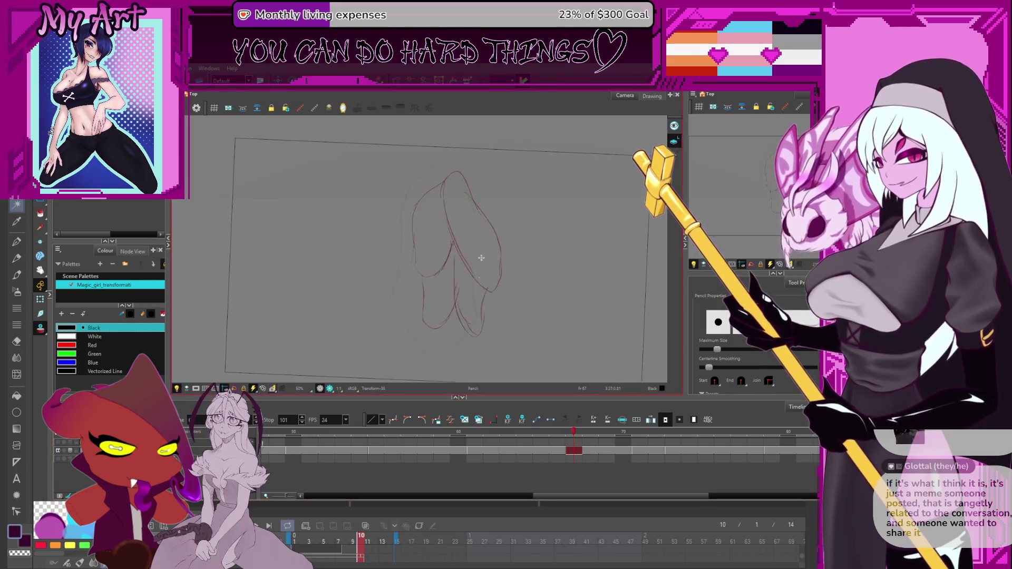
click(463, 158)
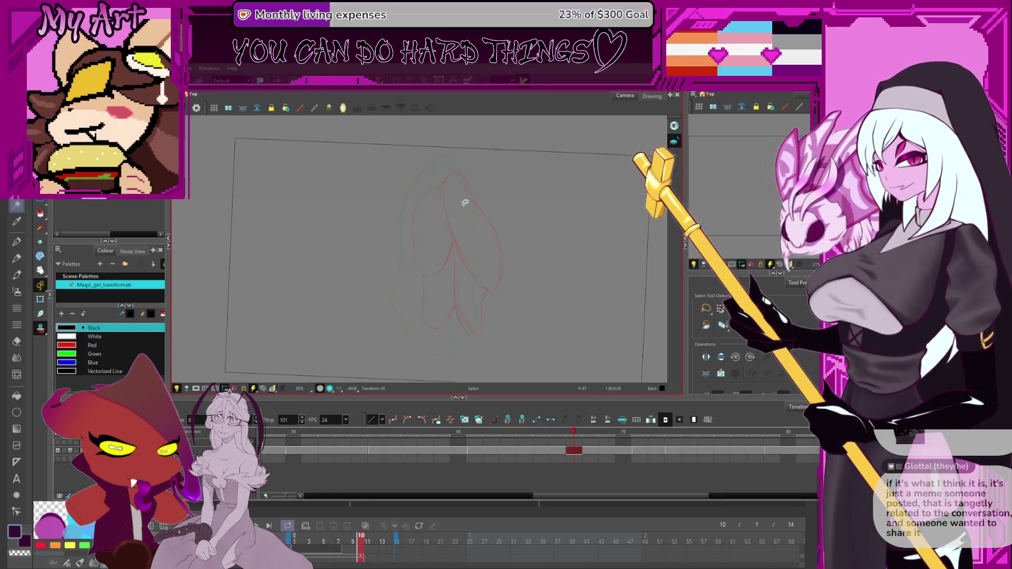
key(alt+/)
drag(458, 169, 473, 208)
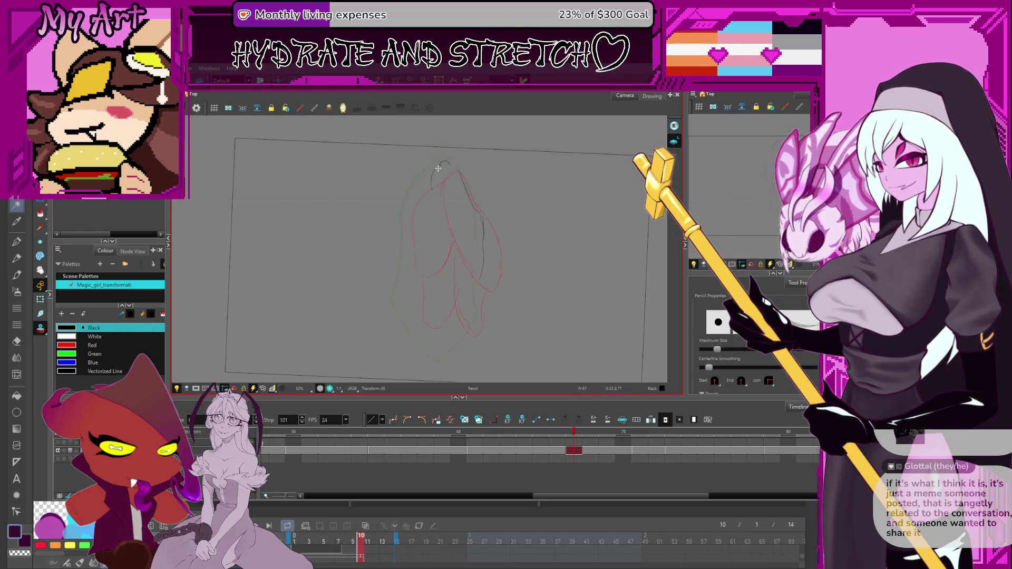
drag(459, 173, 461, 182)
mouse_move(438, 248)
mouse_down()
mouse_move(482, 277)
mouse_move(431, 227)
mouse_move(428, 183)
mouse_up()
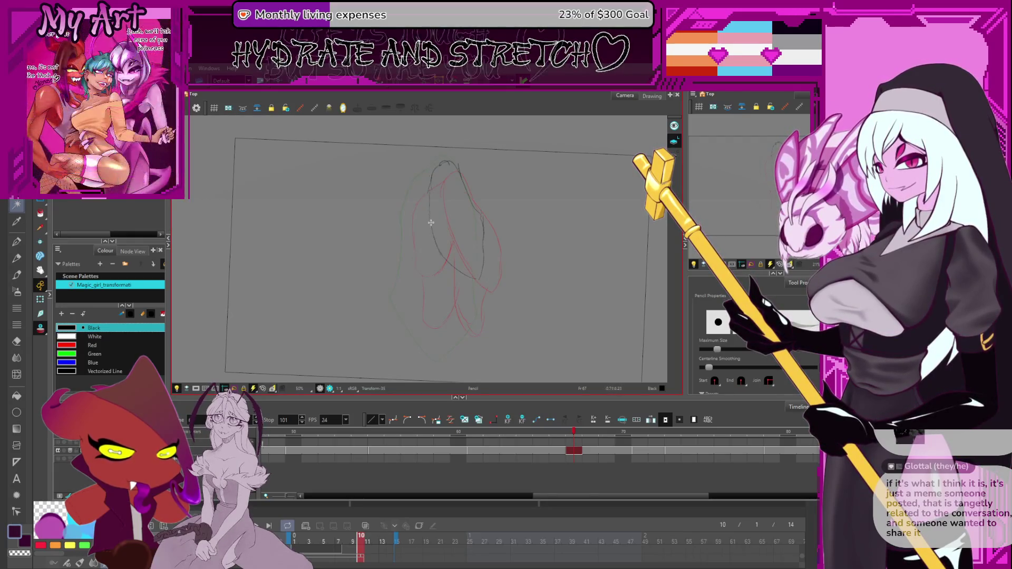
key(space)
drag(448, 270, 448, 260)
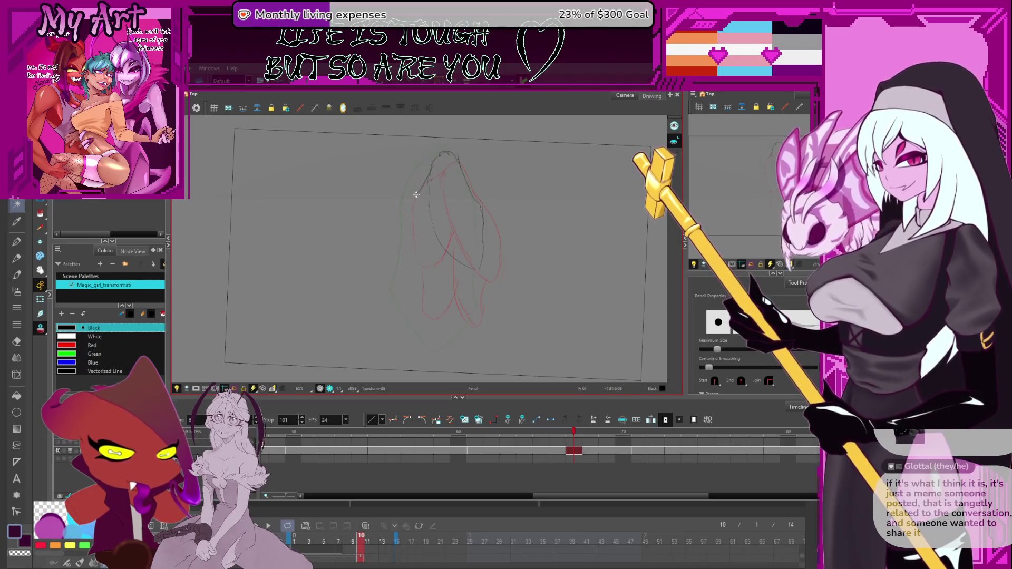
drag(414, 196, 411, 268)
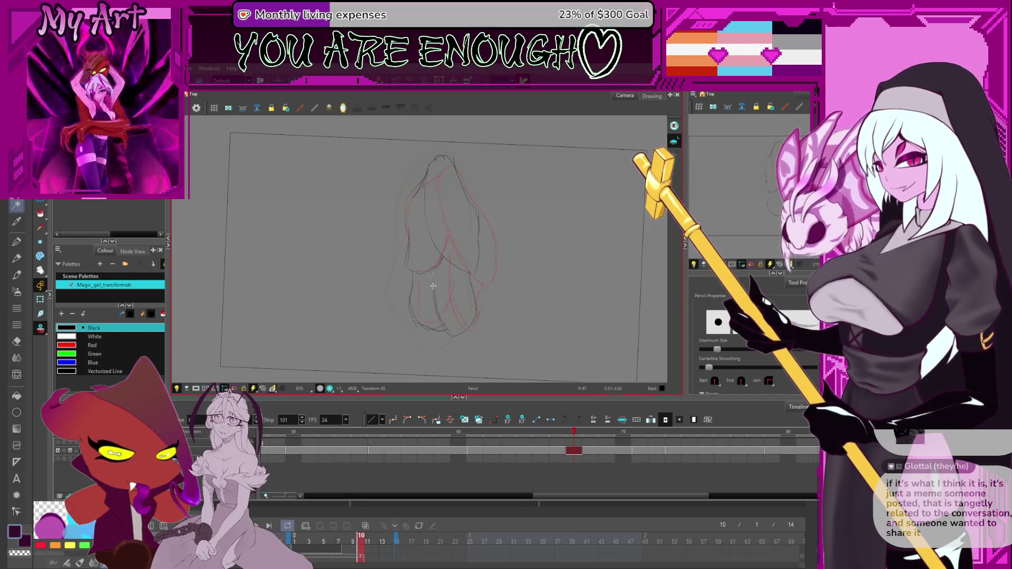
scroll(443, 292, down, 1)
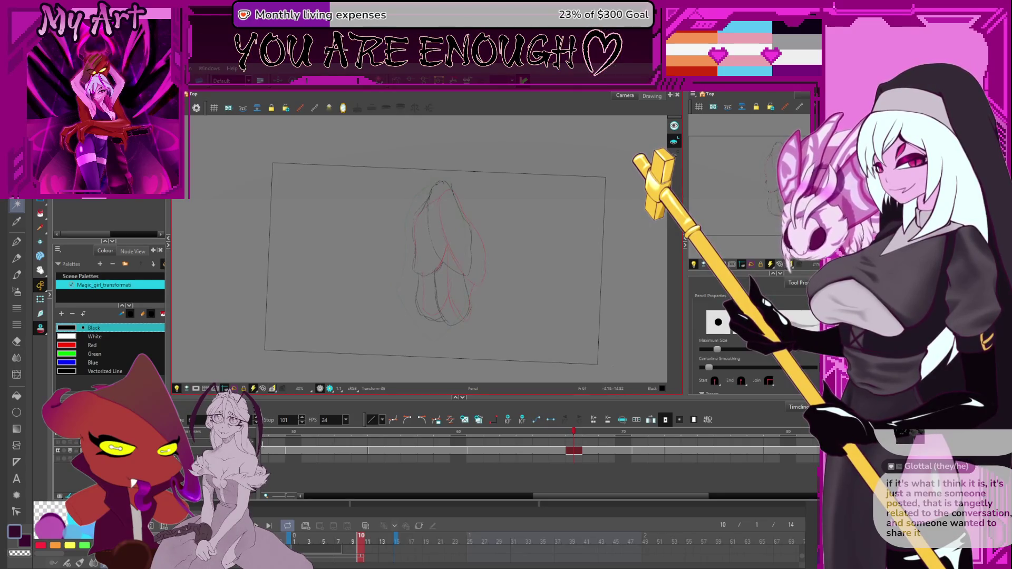
Select frame 73's drawing and play the animation, scrubbing forward through the frames
click(644, 450)
click(673, 452)
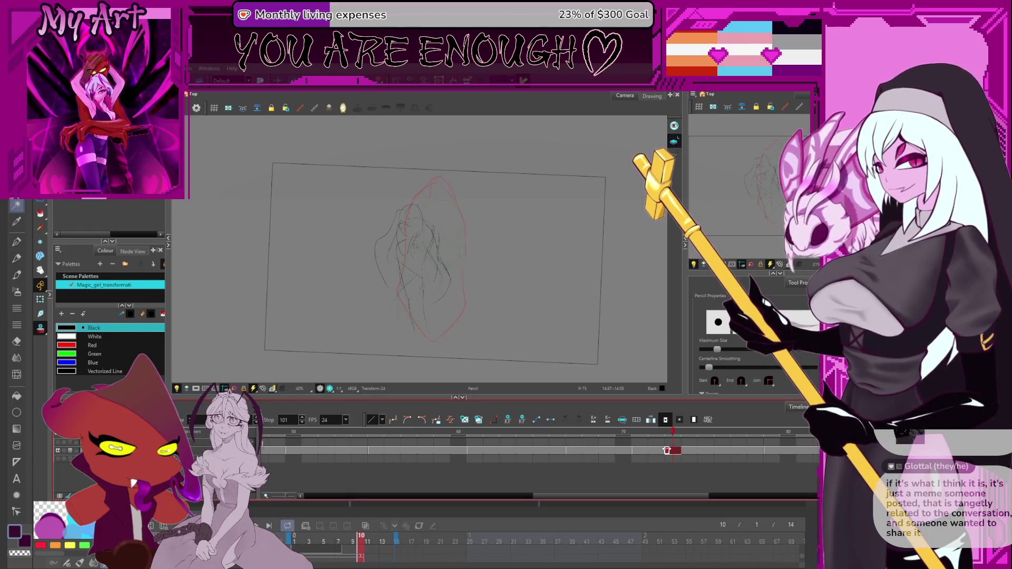
key(Return)
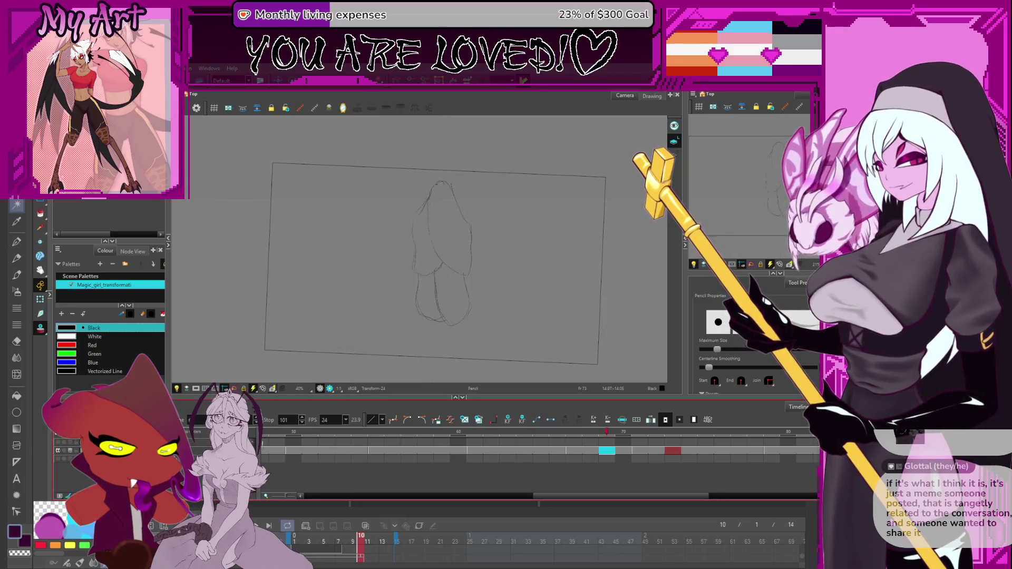
key(Return)
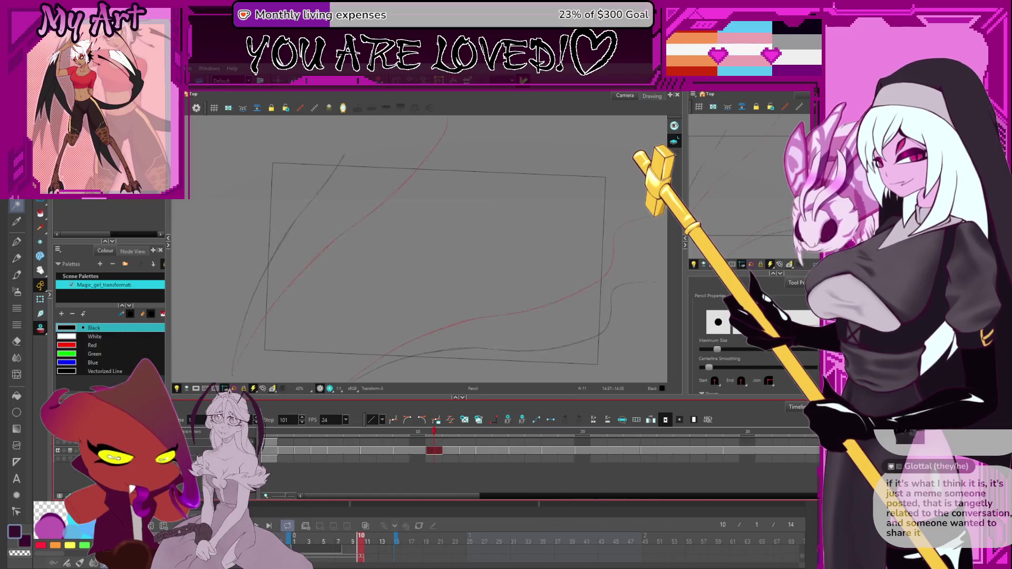
key(Return)
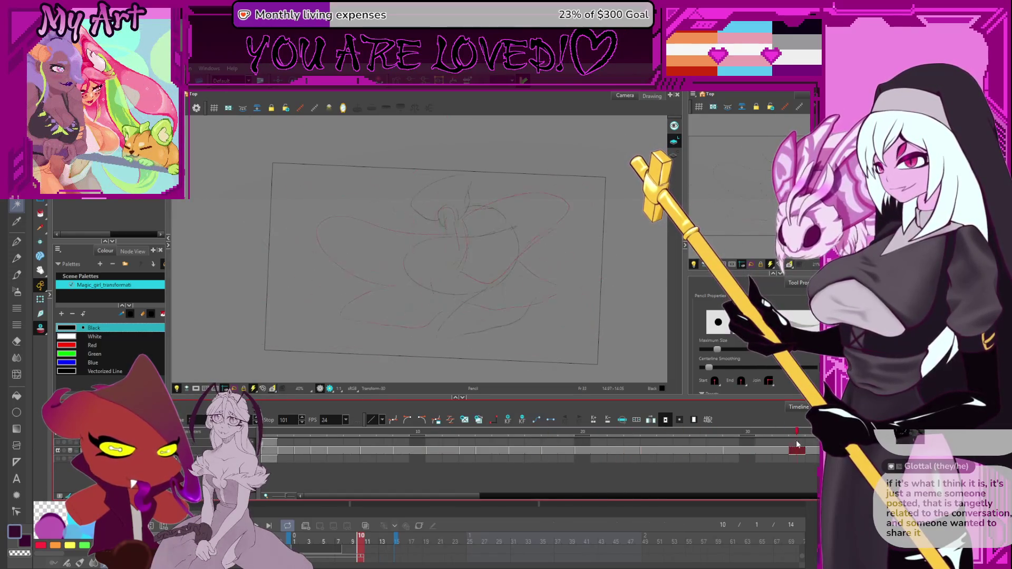
drag(553, 451, 781, 447)
key(Return)
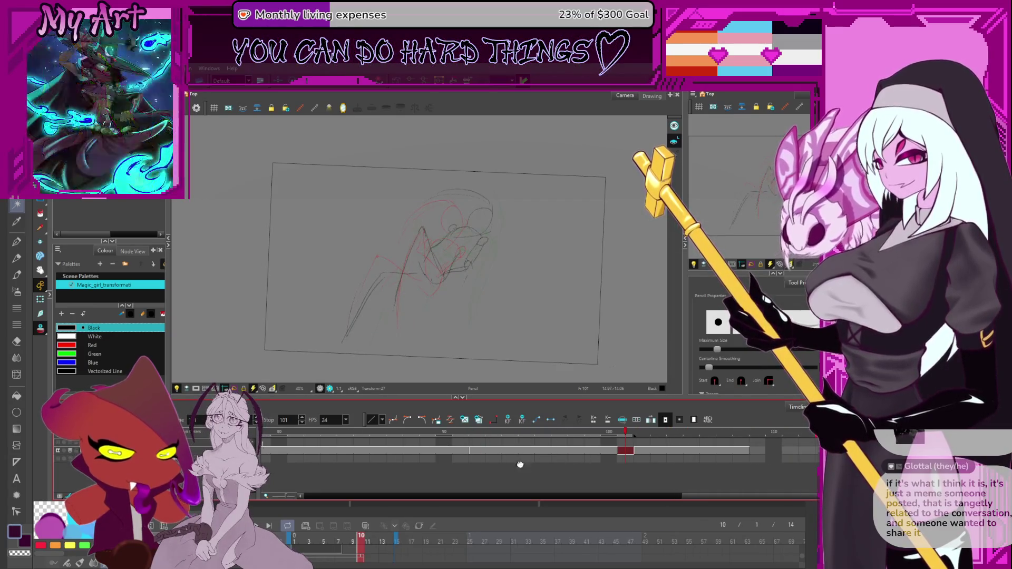
Extend the playback end frame to 108 and scrub back to frame 70
drag(676, 444, 751, 445)
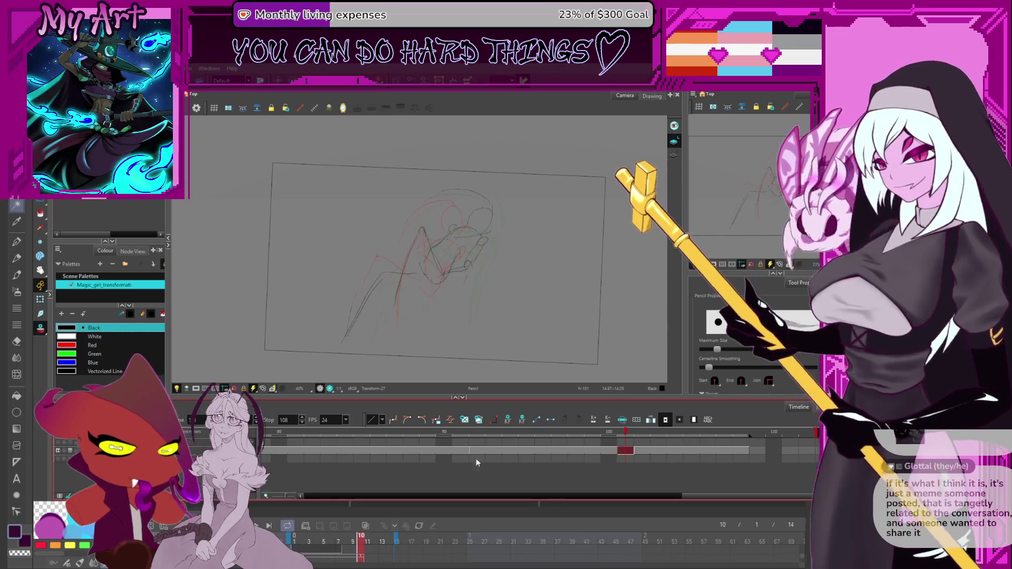
scroll(476, 457, left, 3)
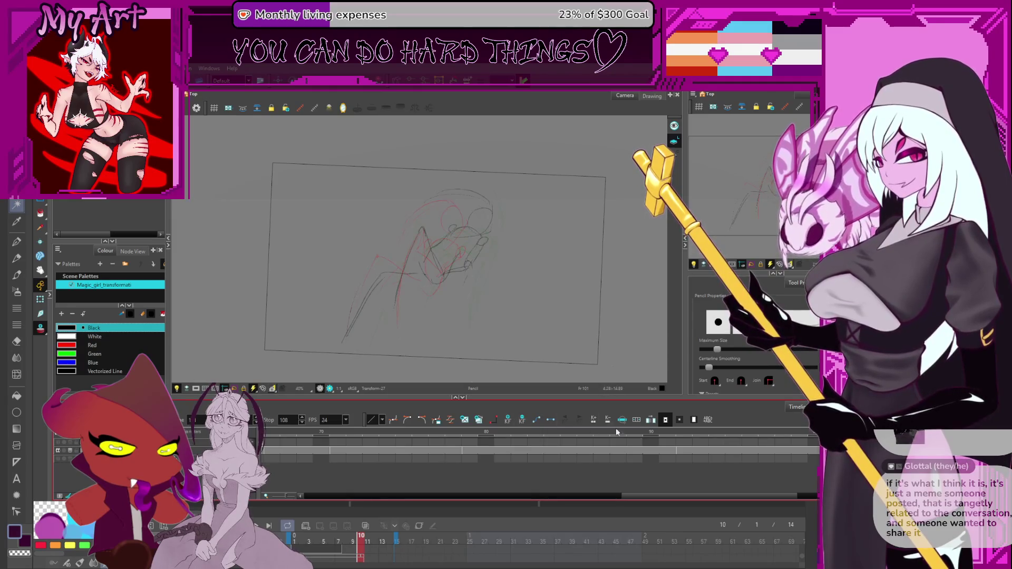
mouse_move(356, 432)
mouse_down()
mouse_move(315, 435)
mouse_move(657, 437)
mouse_move(506, 440)
mouse_move(519, 452)
mouse_up()
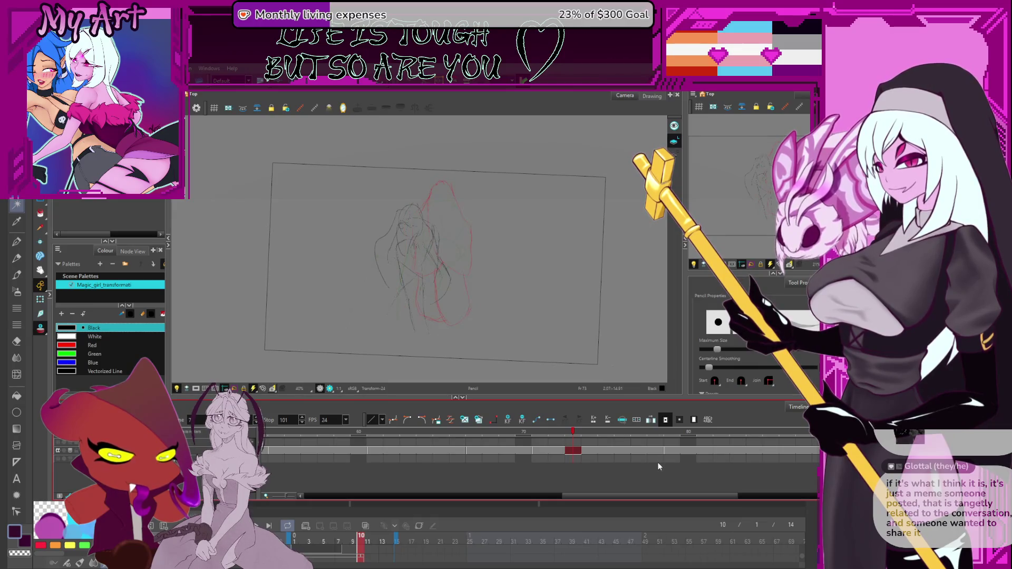
Select the entire frame 71 sketch and move it slightly down and left
click(511, 452)
click(539, 452)
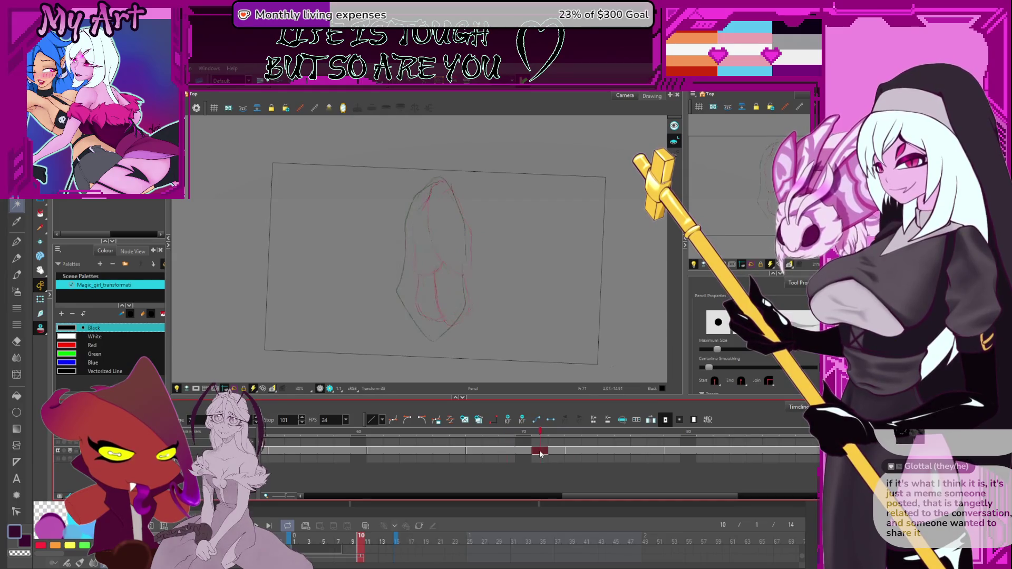
drag(515, 333, 523, 339)
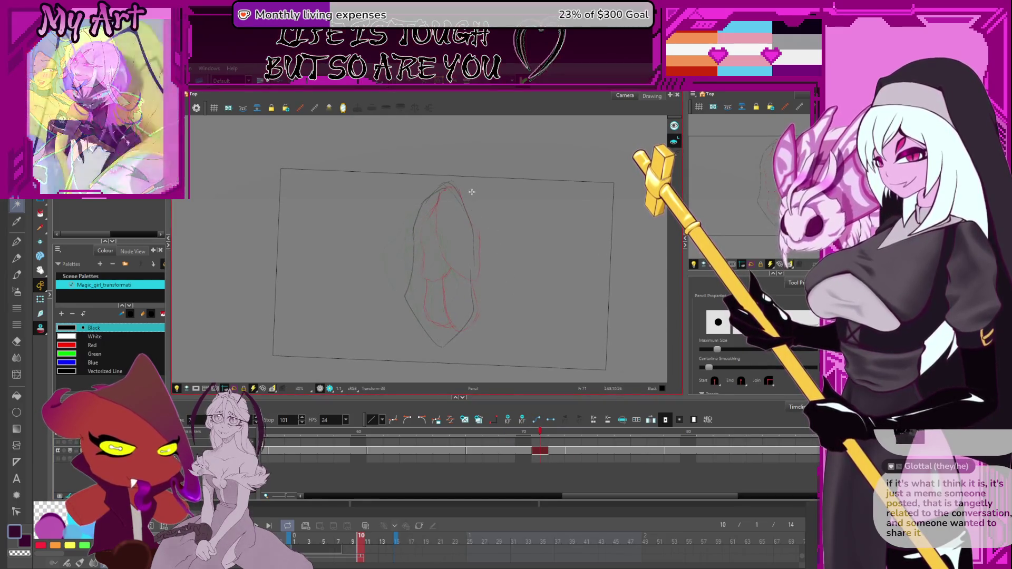
scroll(495, 376, down, 2)
key(alt+s)
mouse_move(517, 156)
mouse_down()
mouse_move(346, 285)
mouse_move(485, 198)
mouse_move(473, 176)
mouse_up()
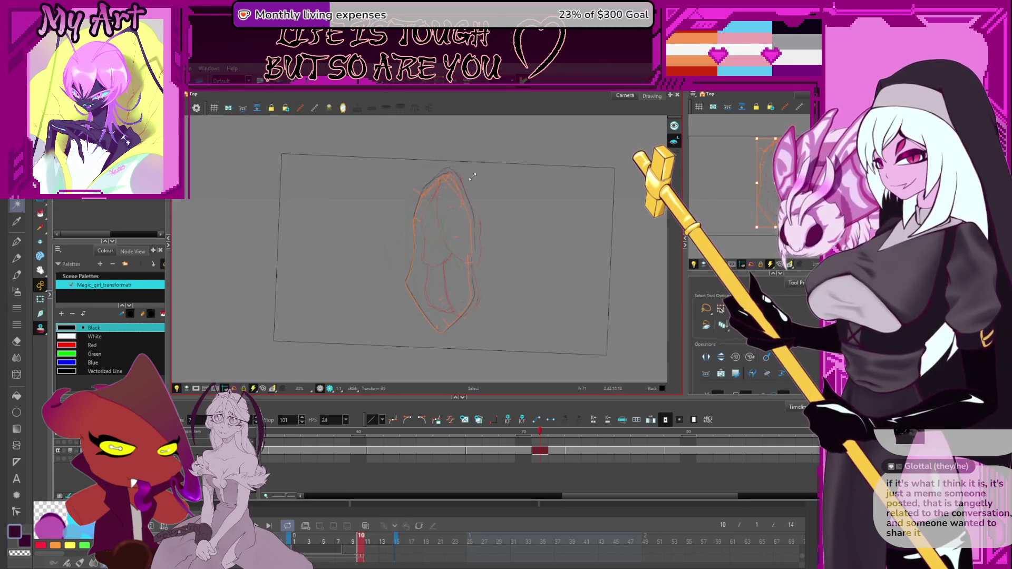
key(ctrl+z)
drag(437, 260, 448, 250)
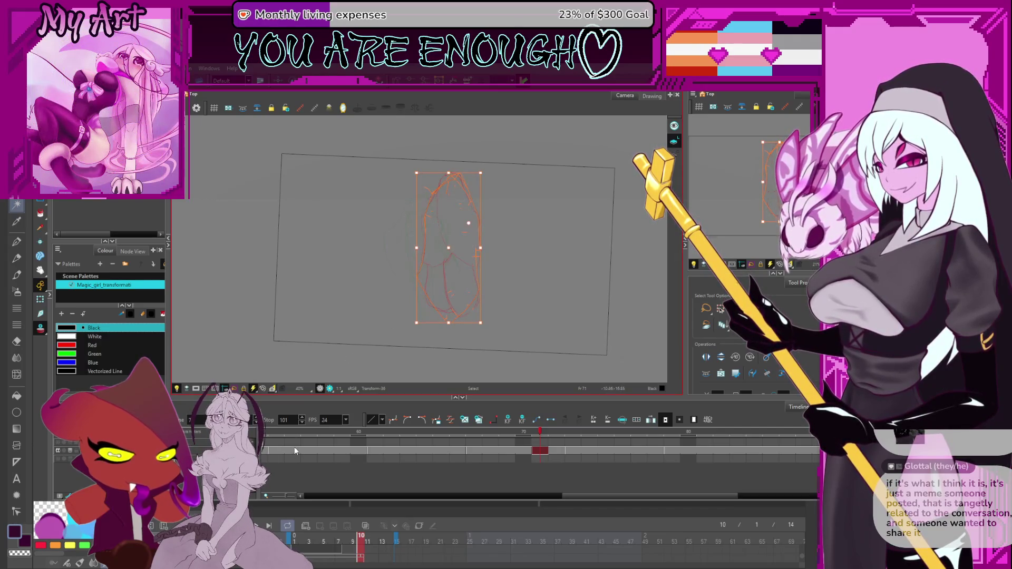
Scroll the timeline right and jump to frame 112's drawing
drag(562, 450, 607, 456)
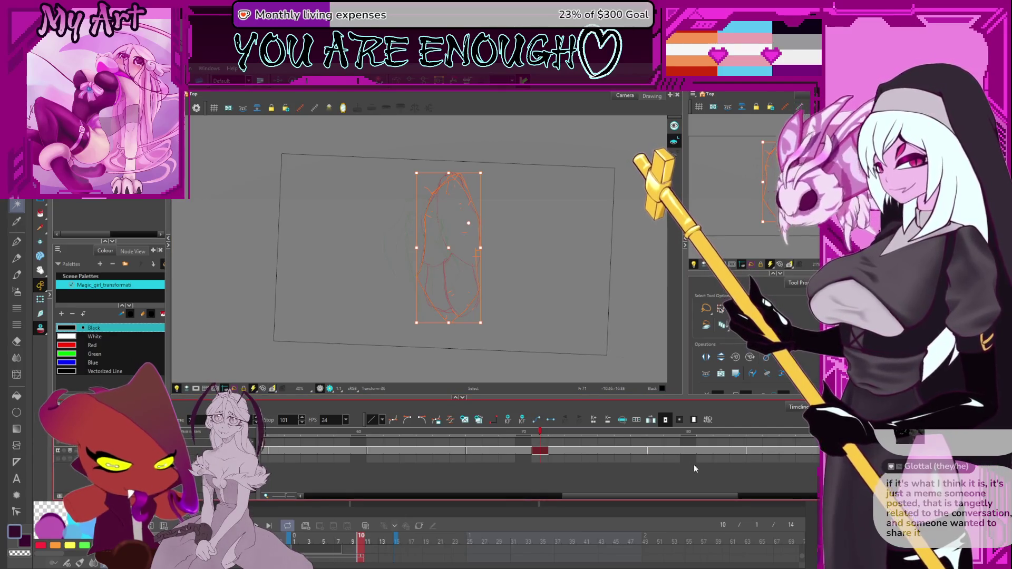
scroll(389, 449, right, 5)
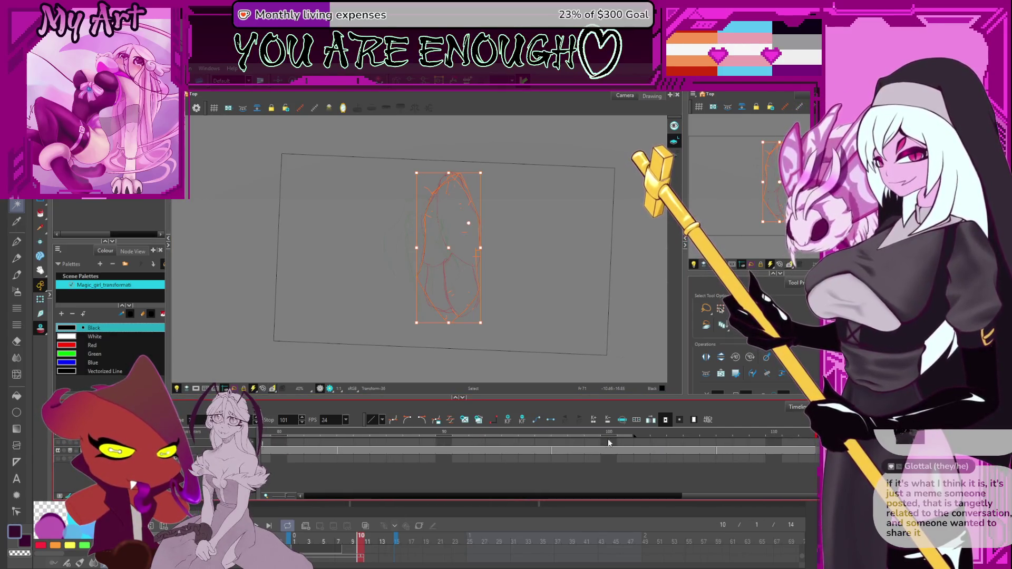
click(807, 450)
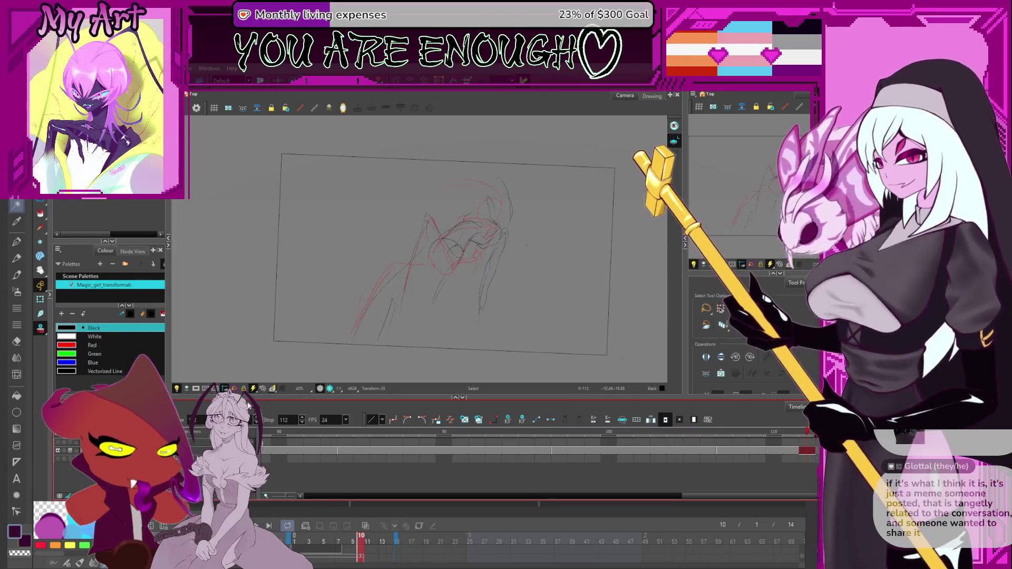
Play the animation and scrub around frames 77 to 79
key(Return)
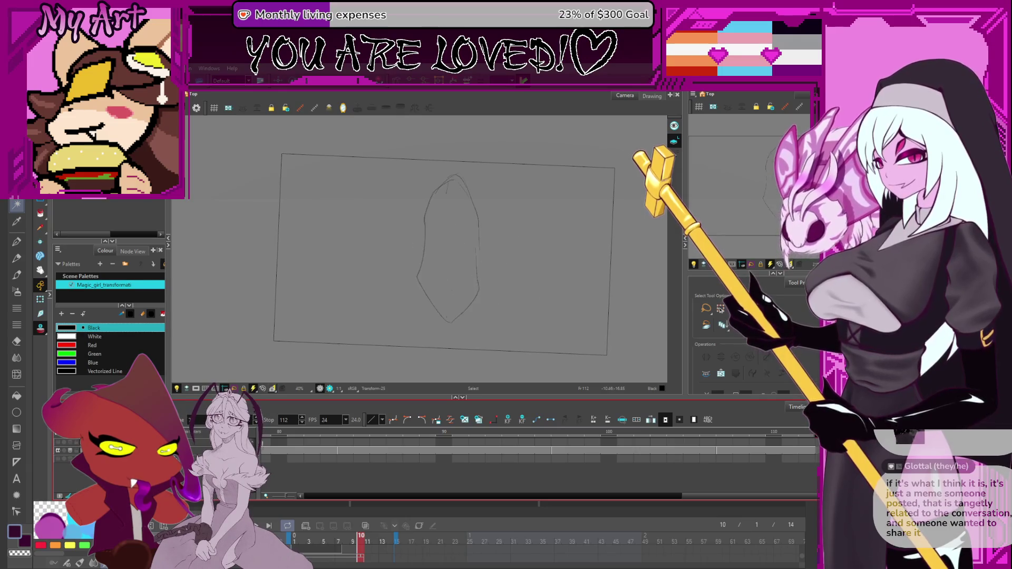
scroll(383, 478, right, 3)
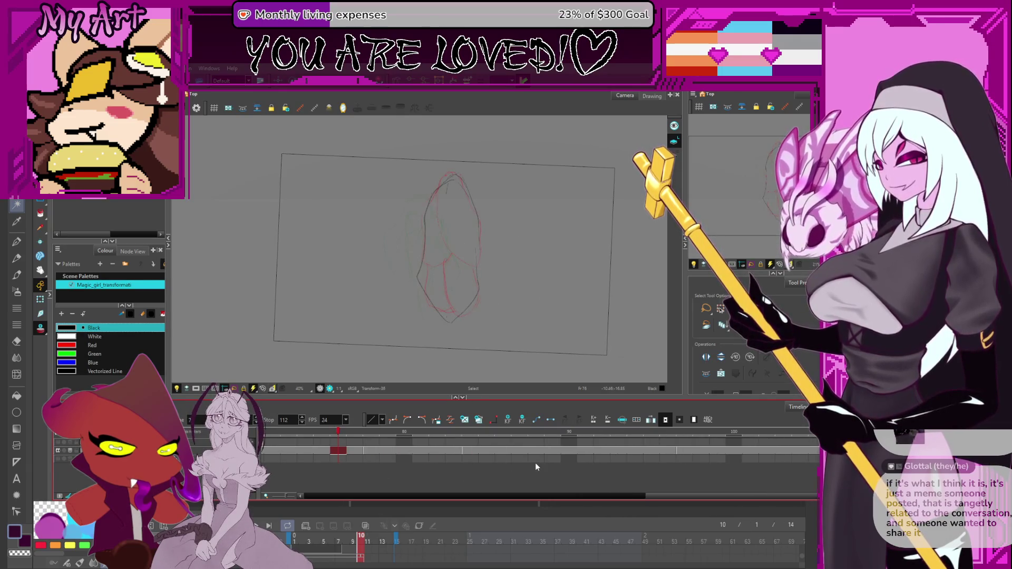
scroll(537, 463, right, 1)
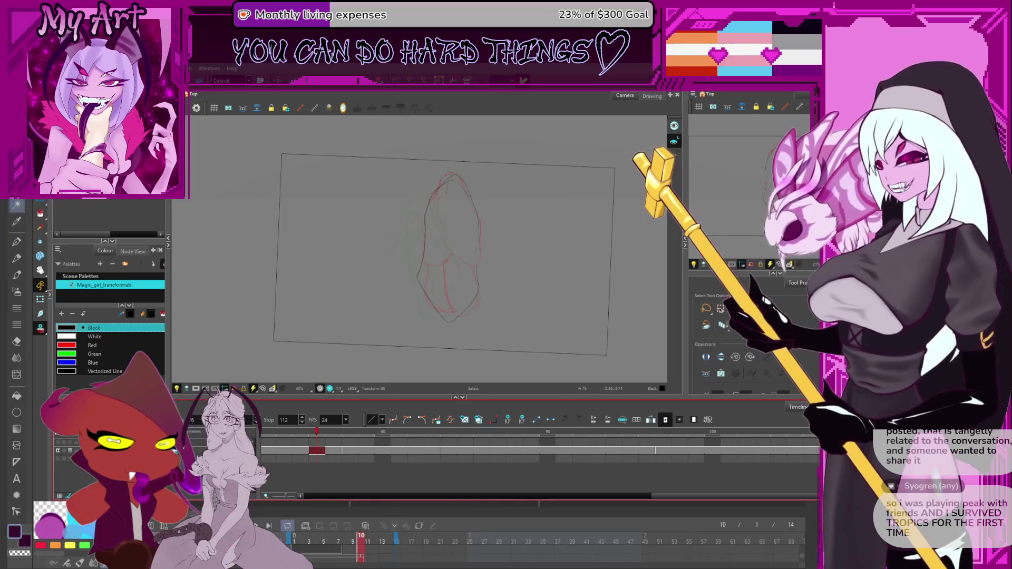
click(360, 441)
mouse_move(360, 441)
mouse_down()
mouse_move(548, 442)
mouse_move(333, 442)
mouse_up()
scroll(329, 475, left, 3)
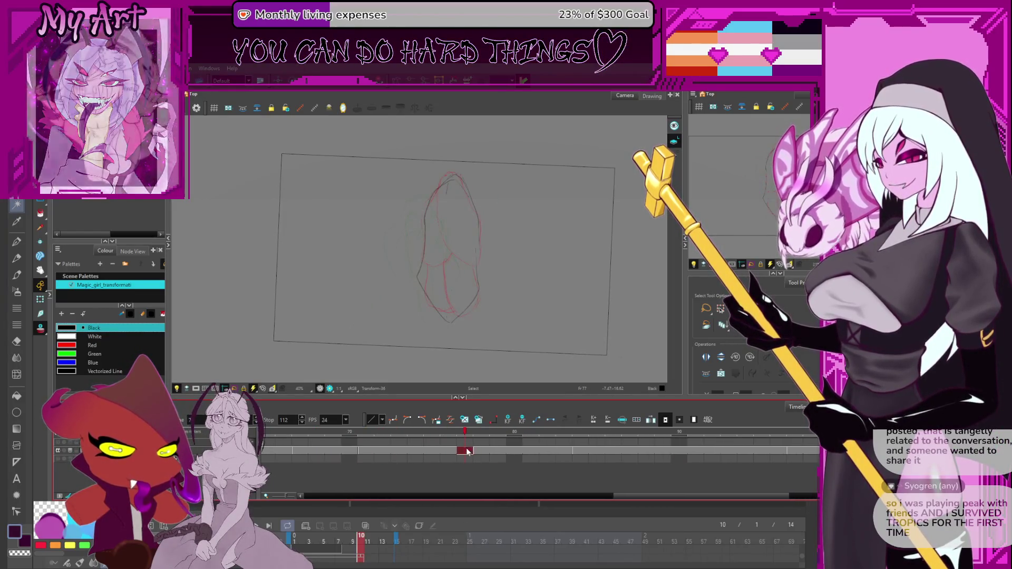
click(497, 450)
scroll(482, 452, right, 5)
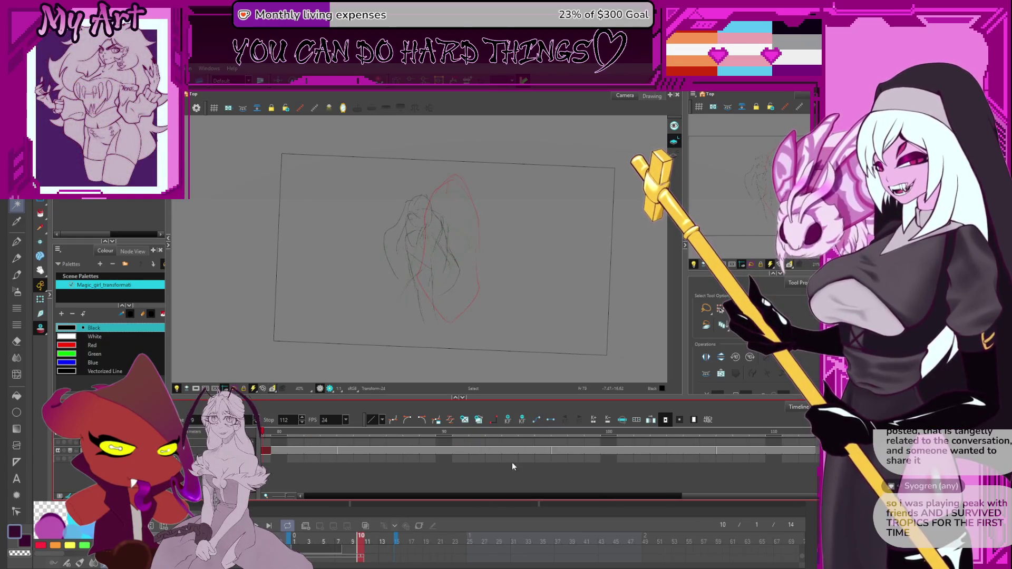
scroll(428, 468, down, 5)
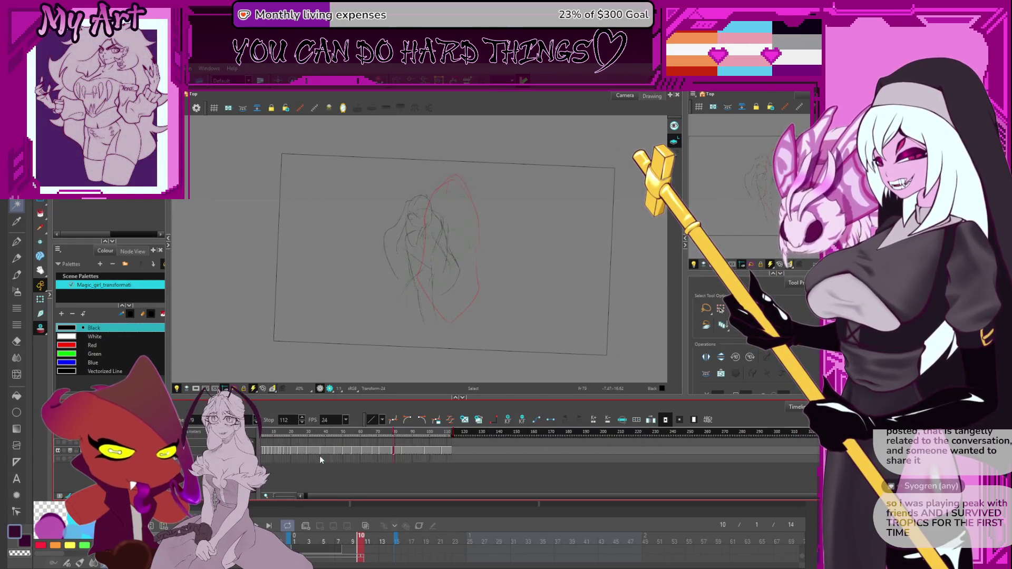
Scrub the sketch frames from frame 10 onward, stepping through to frame 77
click(278, 432)
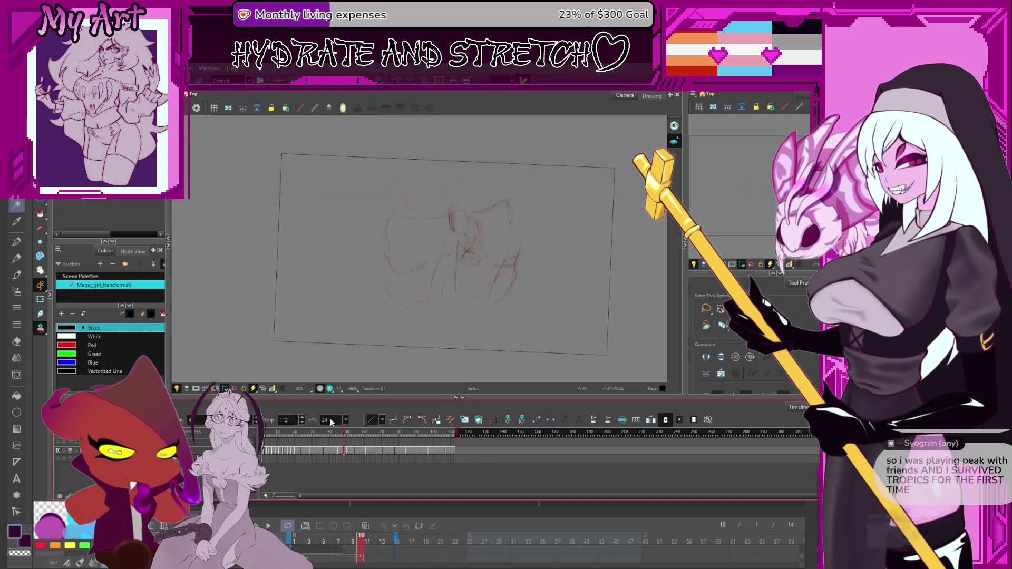
mouse_move(280, 419)
mouse_down()
mouse_move(327, 438)
mouse_move(456, 438)
mouse_move(385, 452)
mouse_move(412, 464)
mouse_move(392, 466)
mouse_up()
key(period)
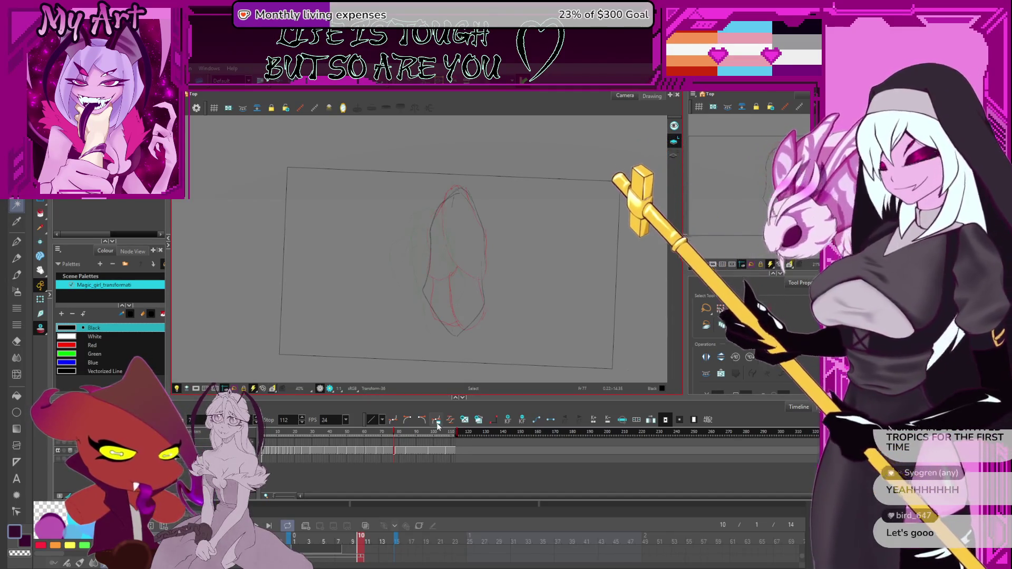
click(385, 451)
scroll(392, 453, up, 3)
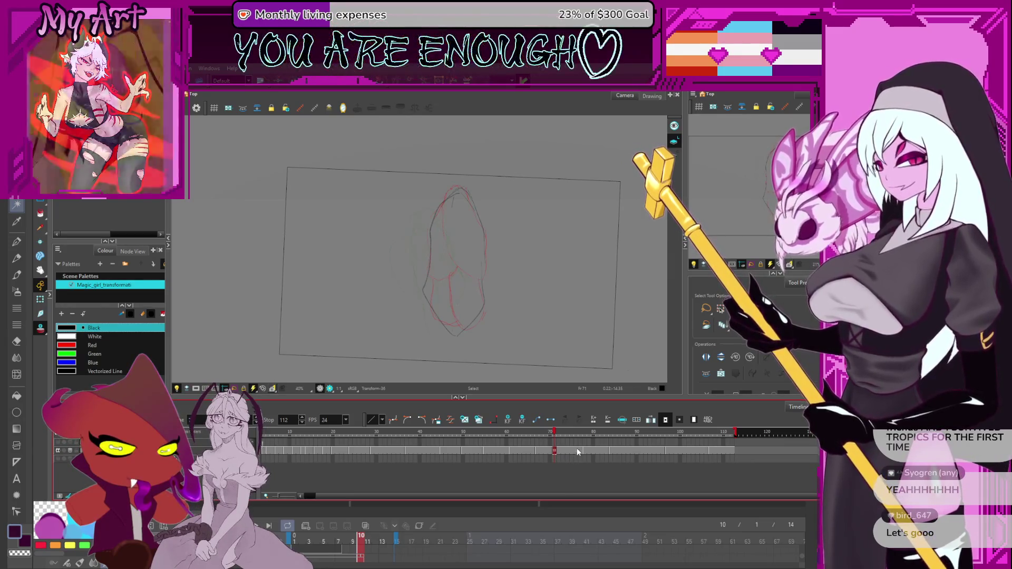
click(580, 451)
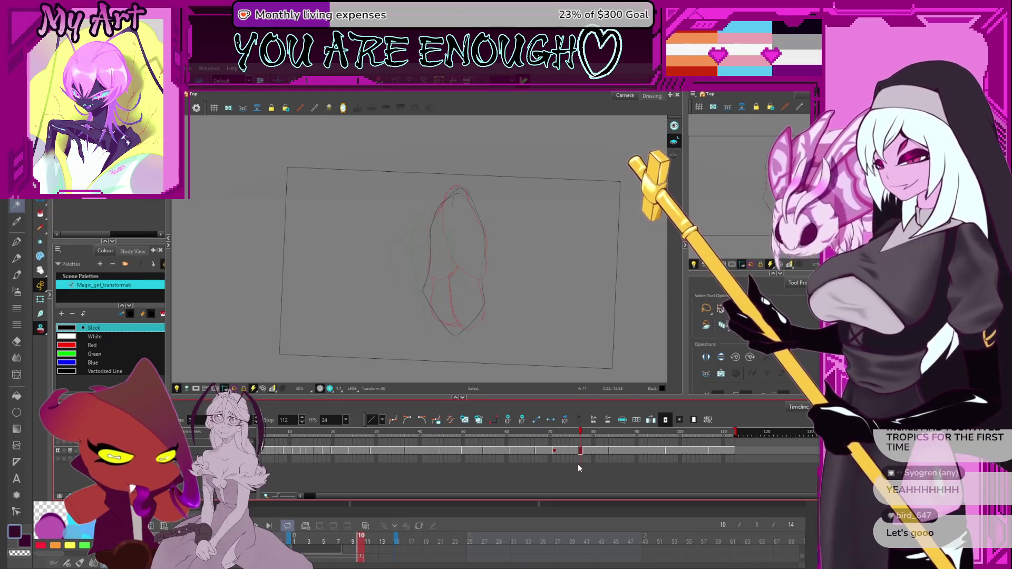
Add a transform keyframe at frame 77 and put a transform box around the whole sketch
click(565, 419)
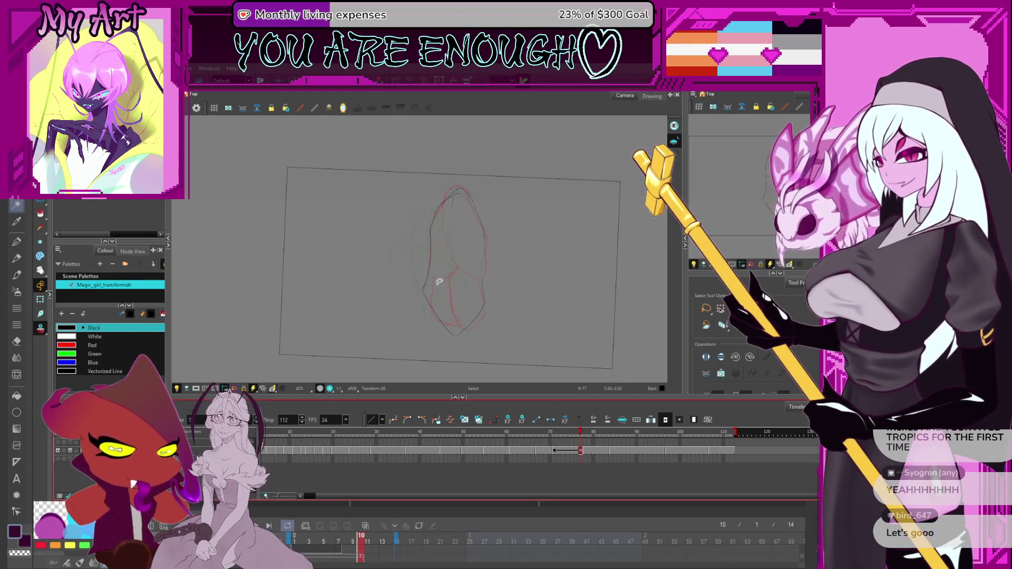
click(39, 298)
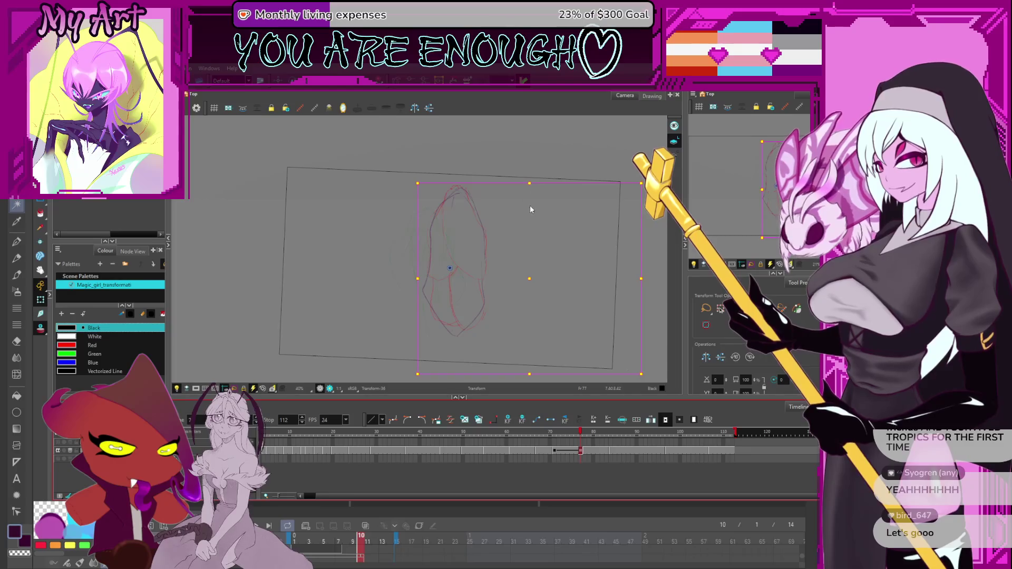
key(Escape)
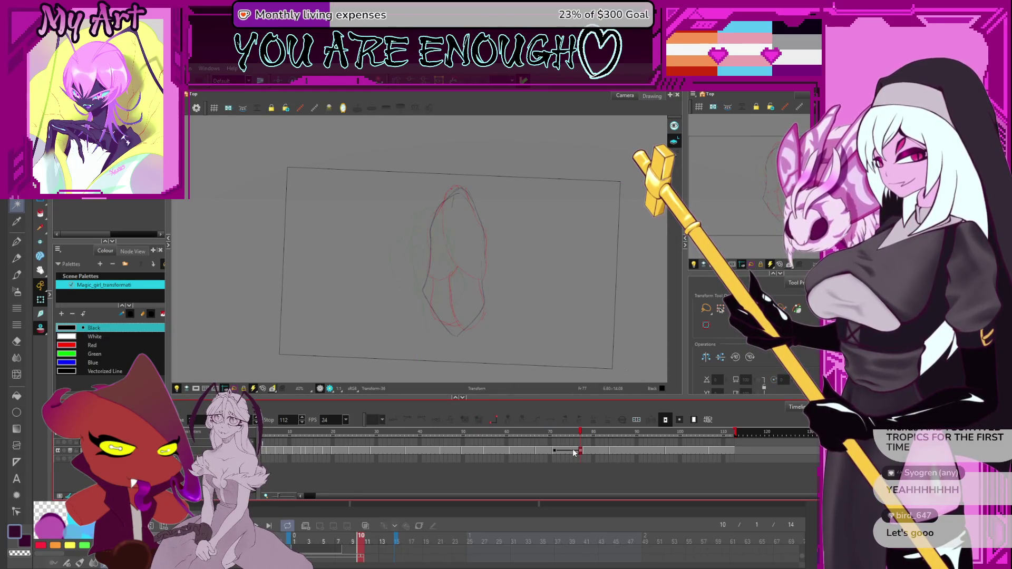
key(alt+s)
mouse_move(623, 180)
mouse_down()
mouse_move(493, 195)
mouse_move(511, 362)
mouse_move(630, 349)
mouse_up()
mouse_move(587, 266)
mouse_down()
mouse_move(530, 214)
mouse_move(648, 321)
mouse_up()
drag(534, 267, 554, 286)
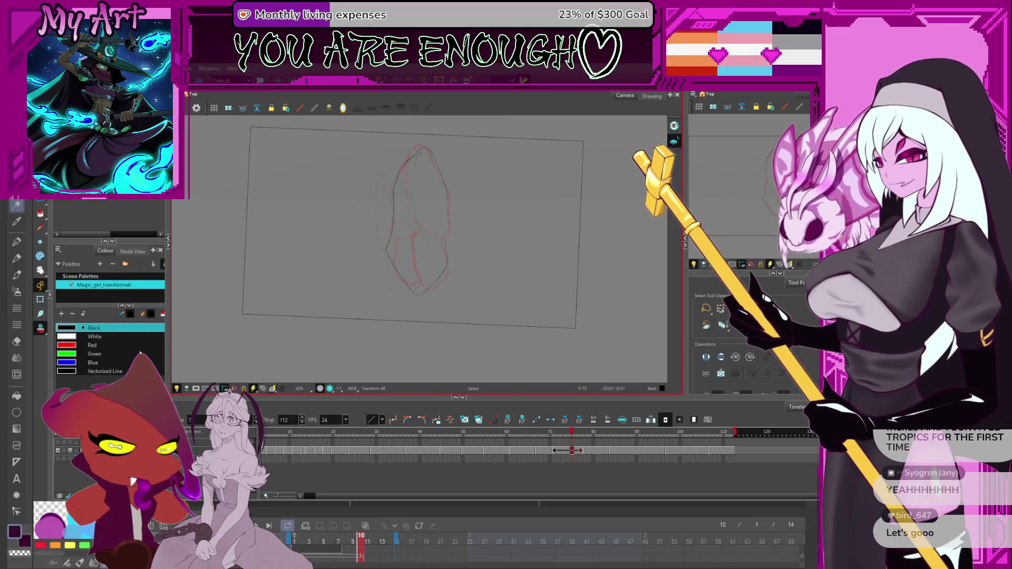
click(42, 300)
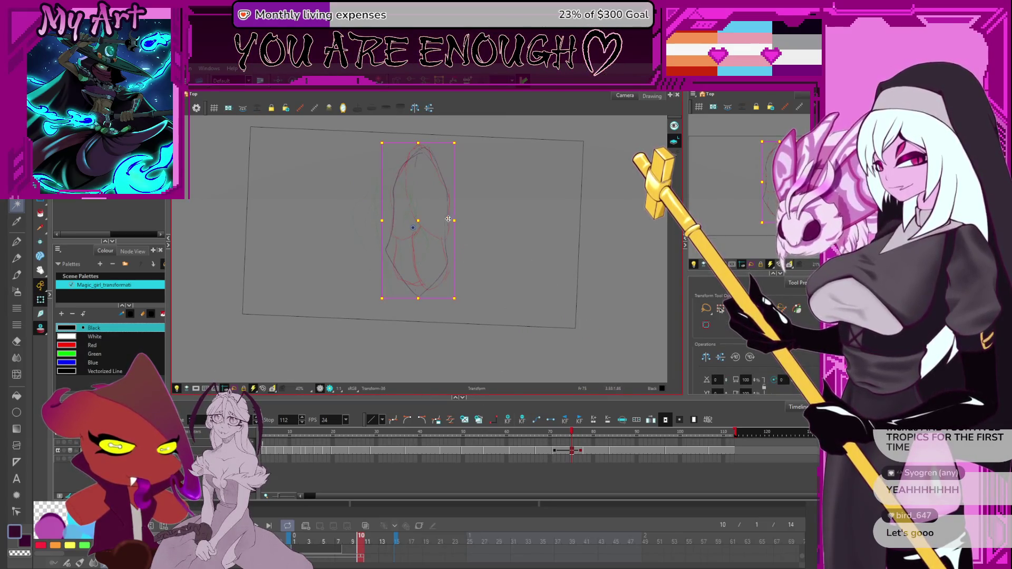
At frame 77, enlarge the sketch about its centre after undoing a horizontal stretch
drag(578, 451, 585, 457)
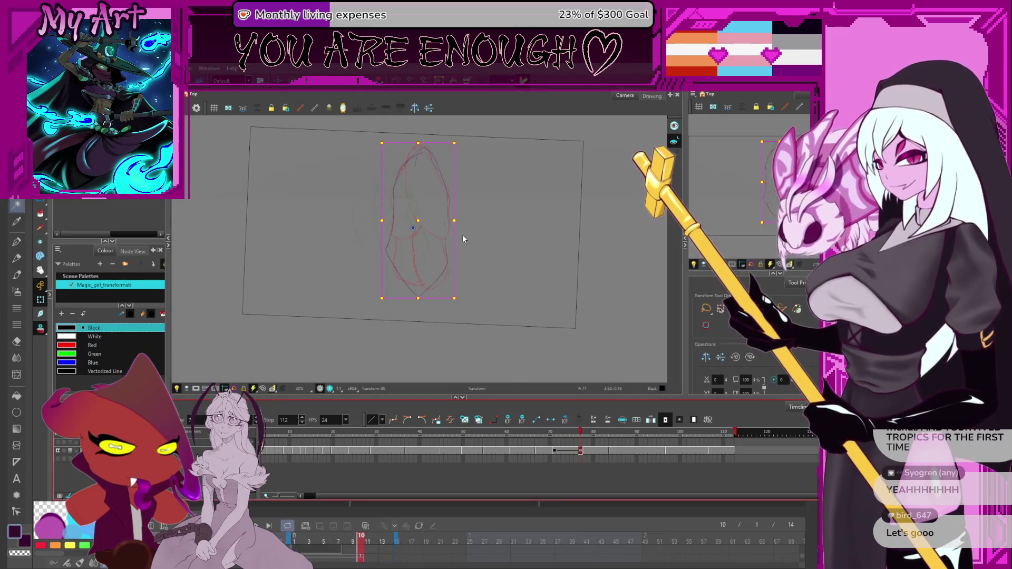
key(period)
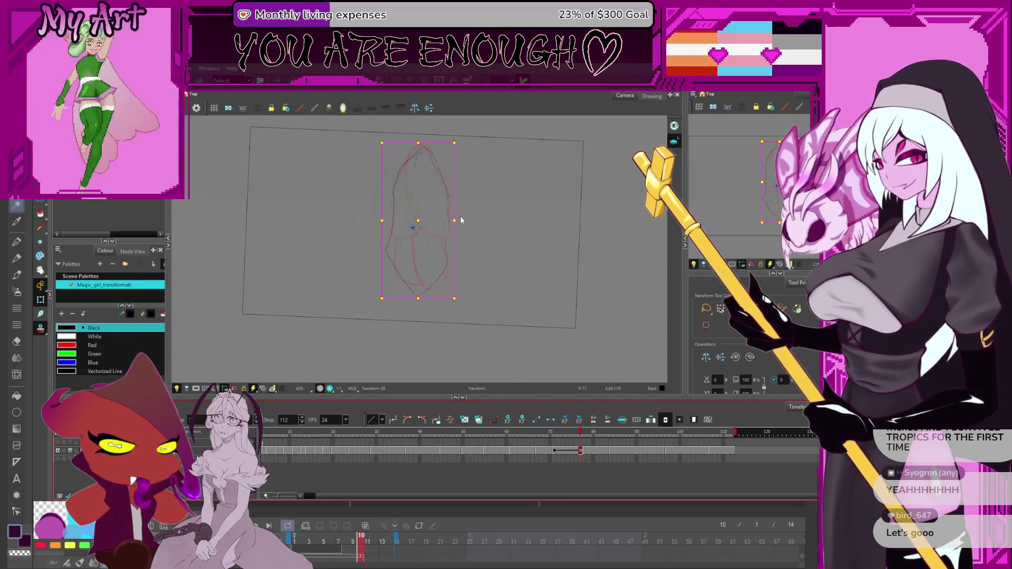
drag(453, 220, 469, 217)
key(ctrl+z)
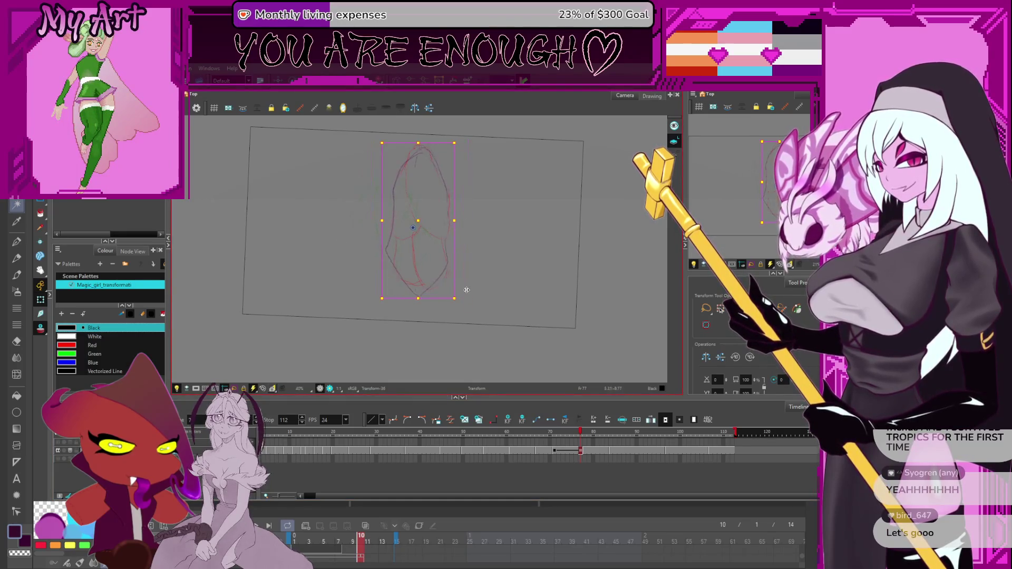
key(2)
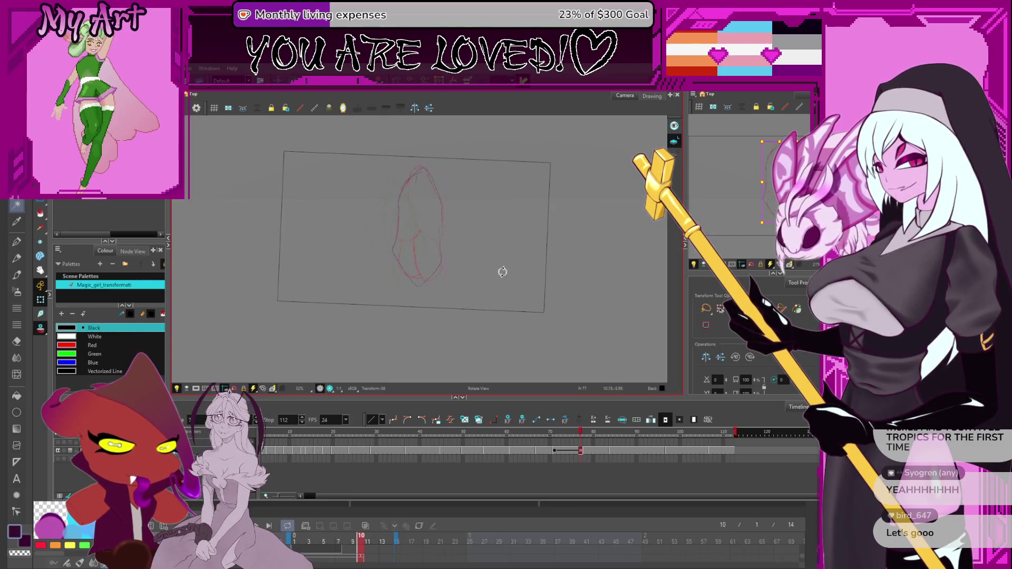
key(shift+x)
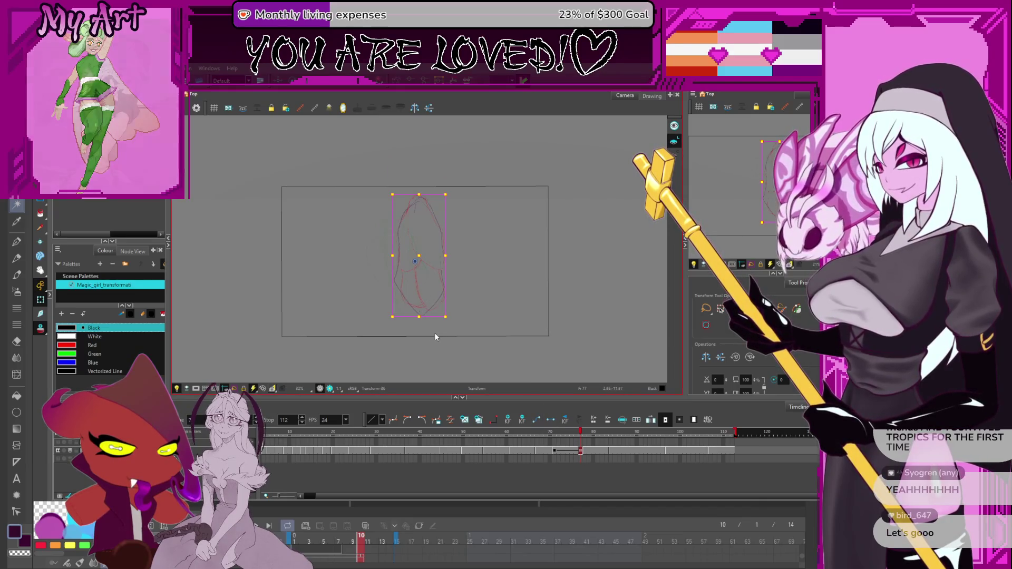
drag(446, 318, 470, 357)
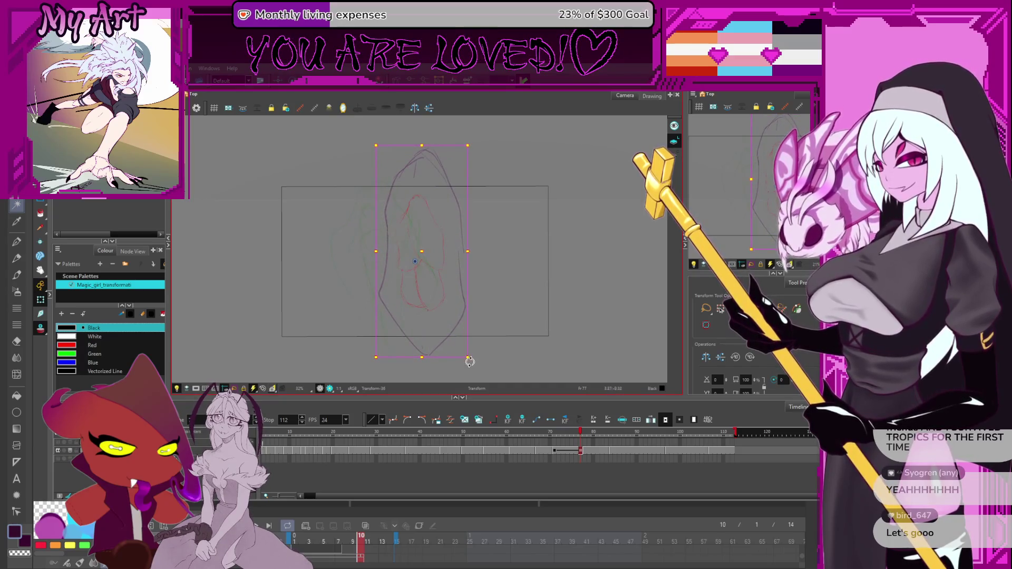
Compare the drawings across frames 69 to 78 to check the scaling
click(584, 450)
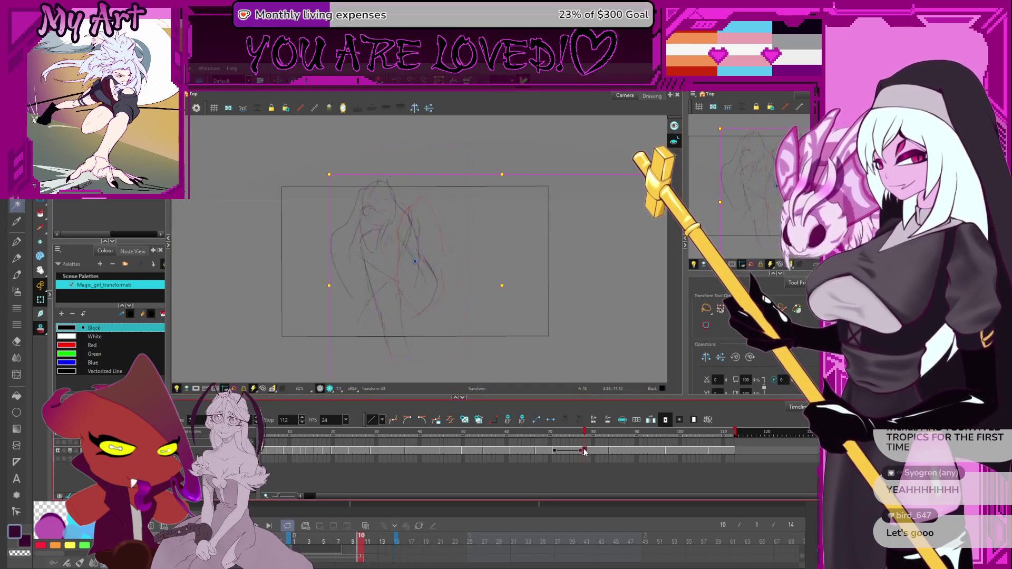
click(546, 451)
click(555, 452)
click(582, 451)
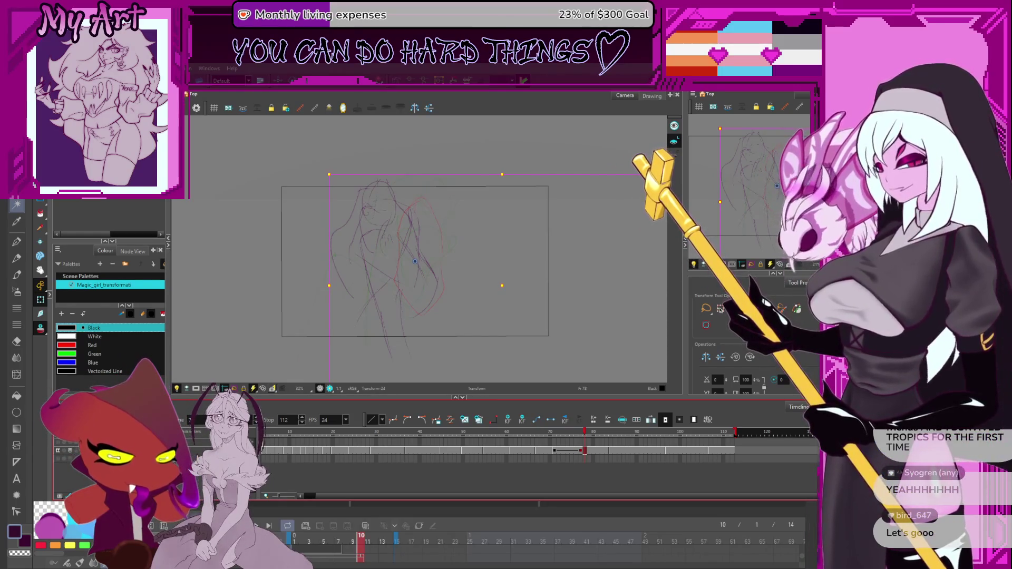
click(580, 452)
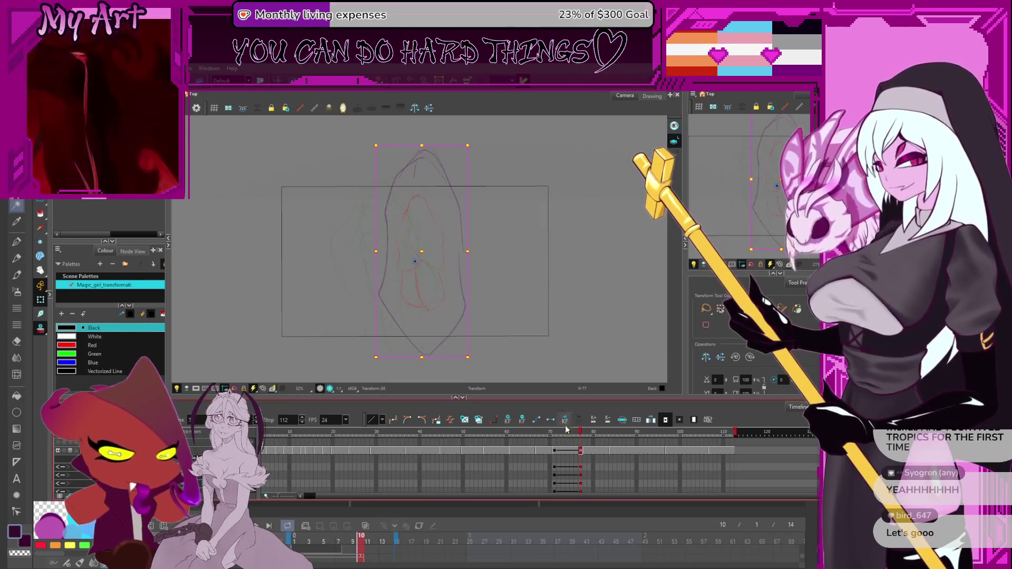
drag(576, 433, 554, 432)
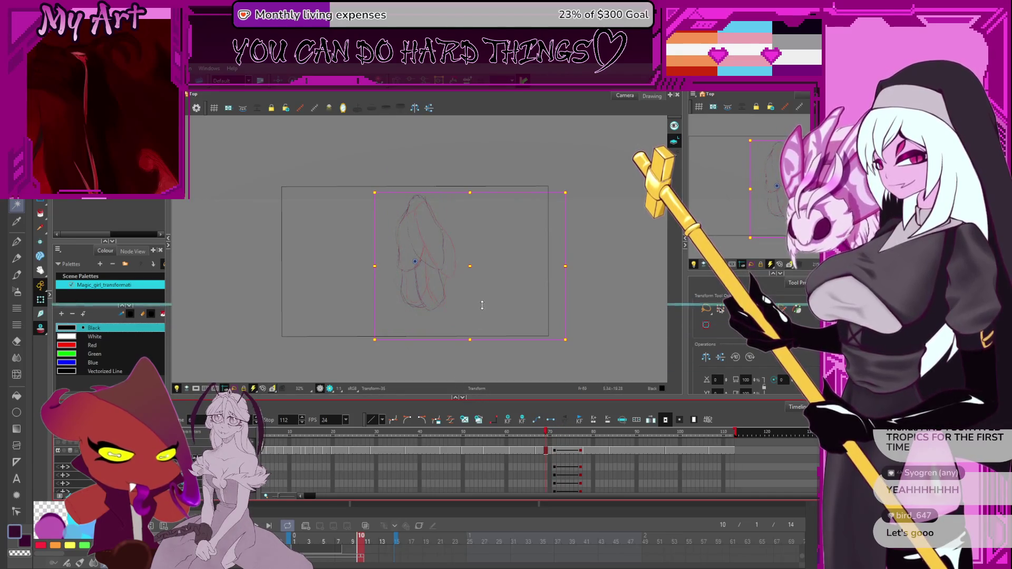
drag(480, 397, 480, 317)
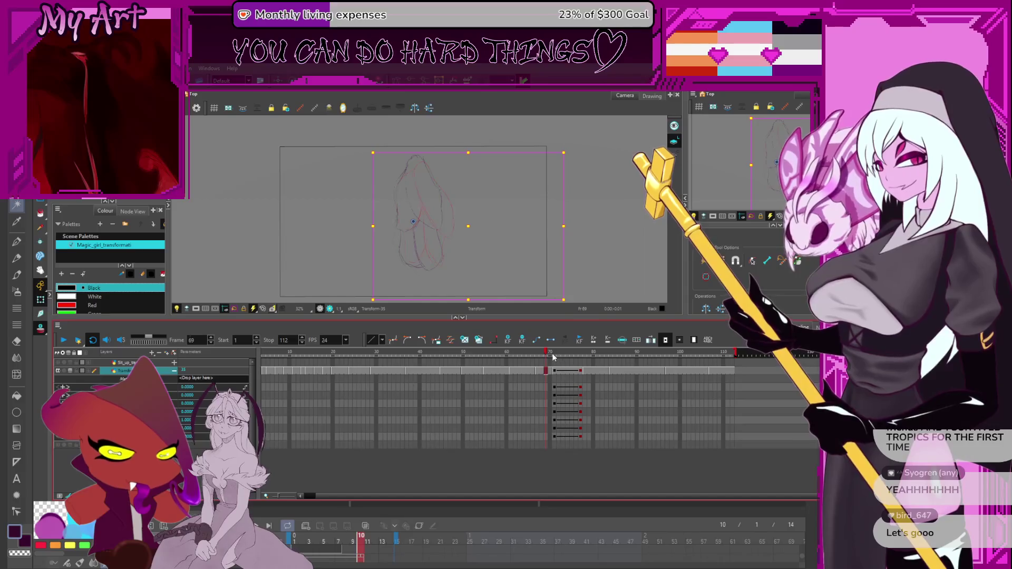
drag(565, 357, 585, 359)
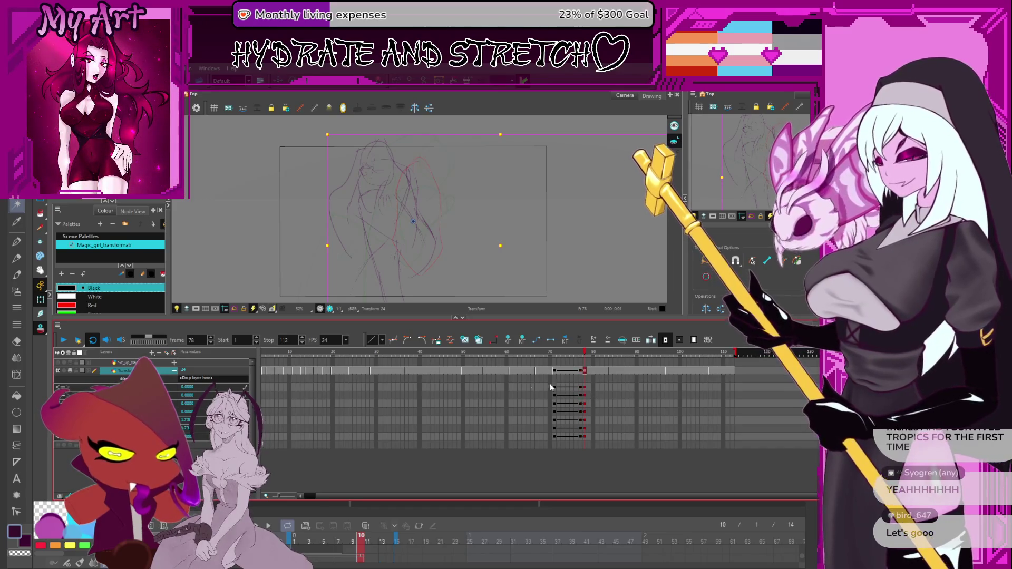
Add keyframes for all parameters at frame 78 with the value set to 1
click(187, 420)
text(1)
key(Return)
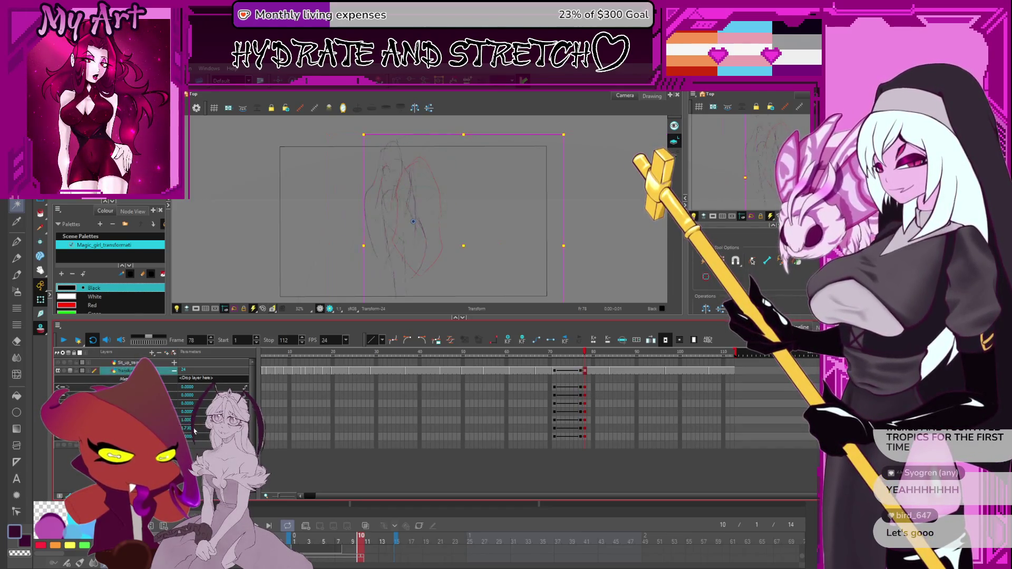
Play from frame 67 and check frames 71, 112, 106, 74 and 70
click(539, 353)
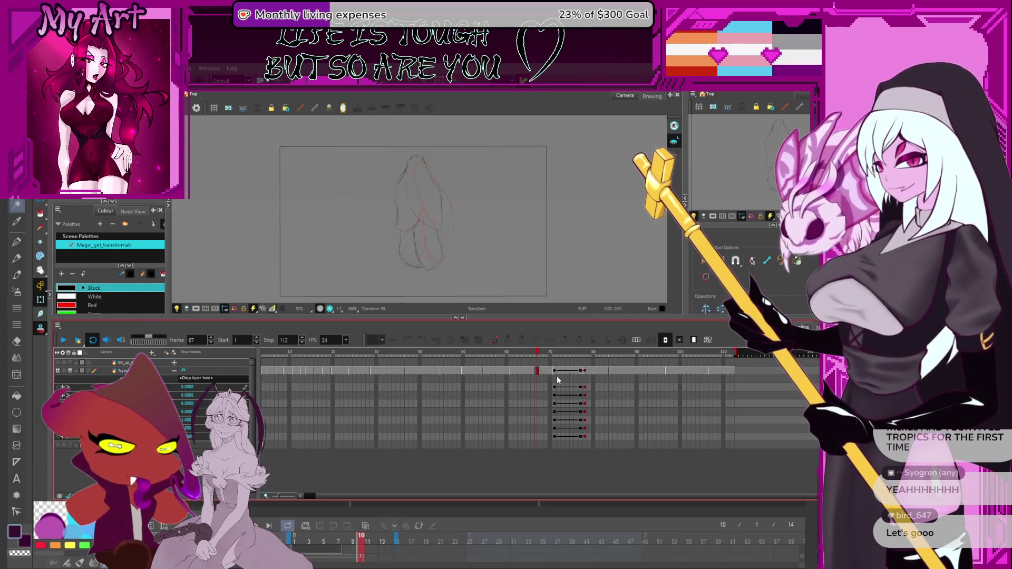
click(69, 340)
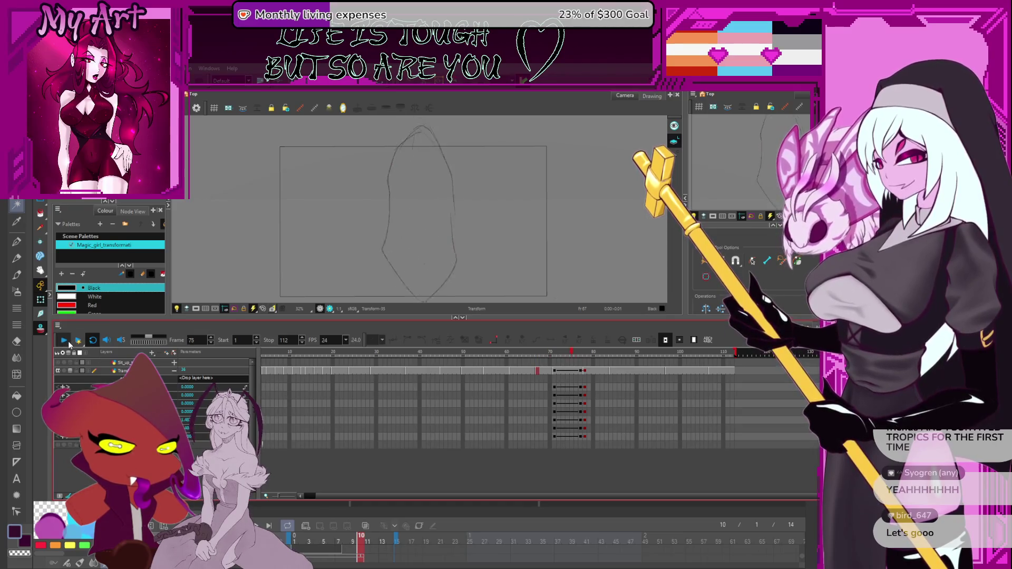
click(554, 370)
click(732, 370)
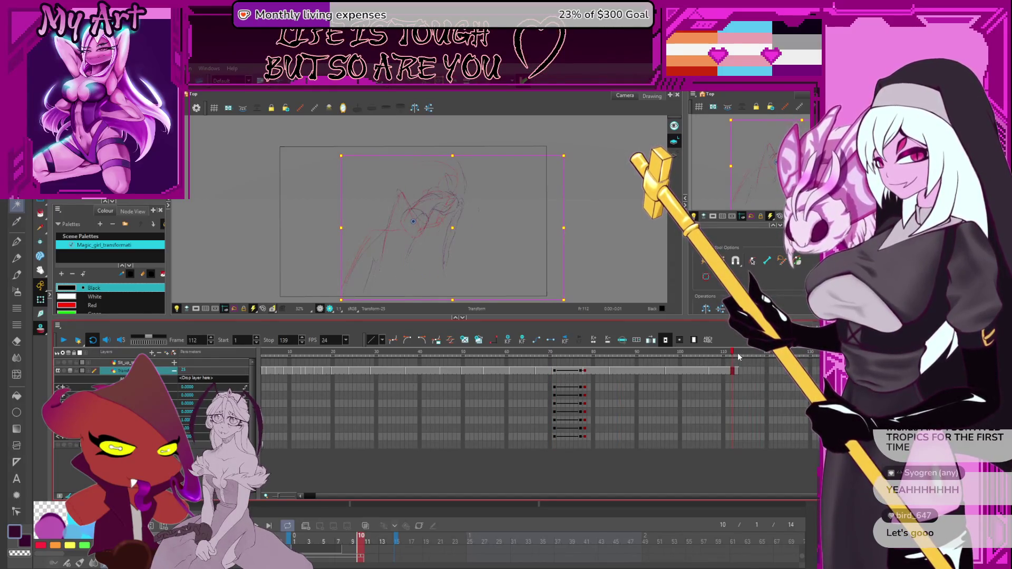
click(706, 387)
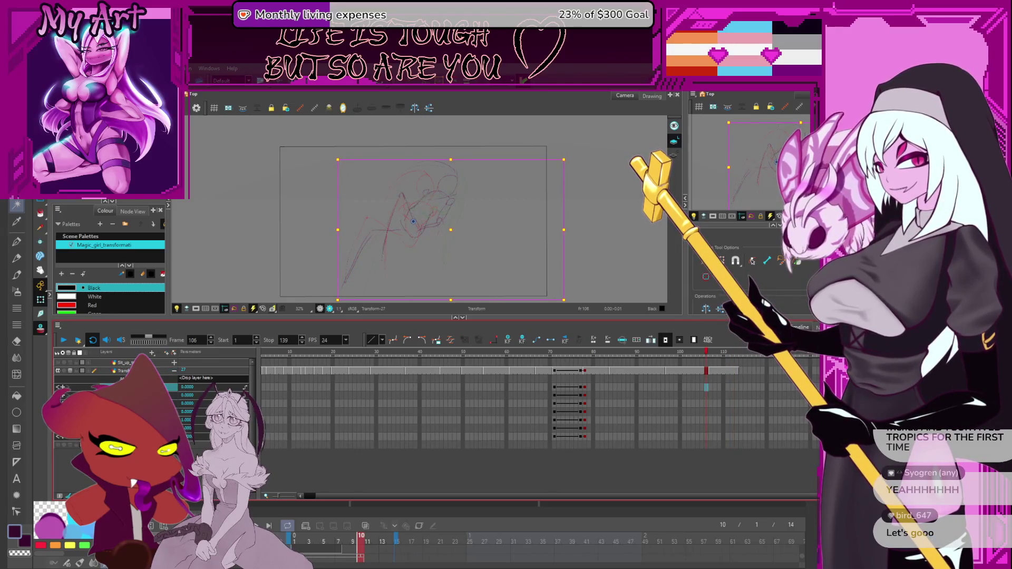
click(567, 370)
click(553, 371)
scroll(558, 371, up, 5)
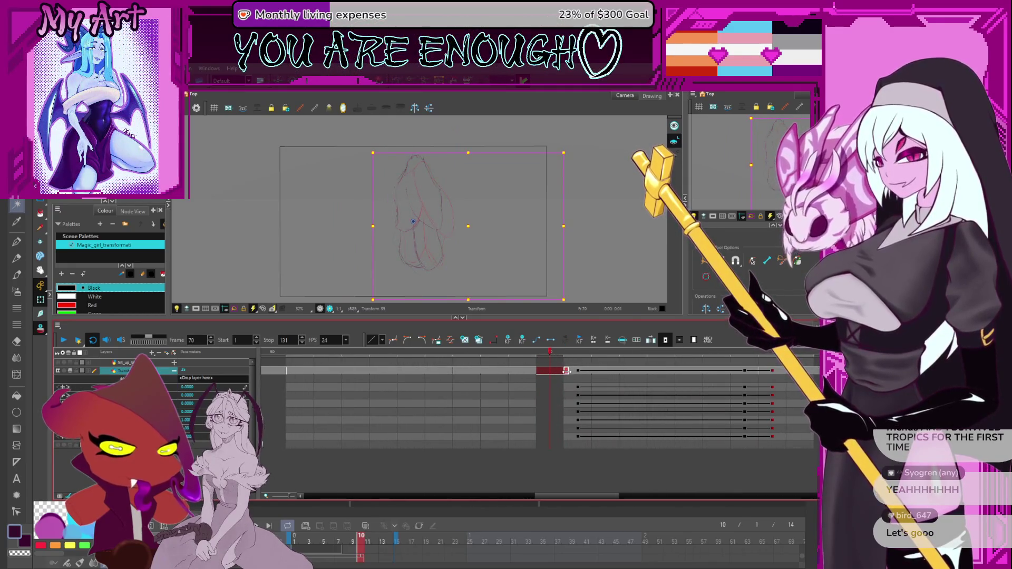
Shift the last keyframes two frames later and clear the cell selection
drag(587, 371, 741, 376)
scroll(554, 408, right, 3)
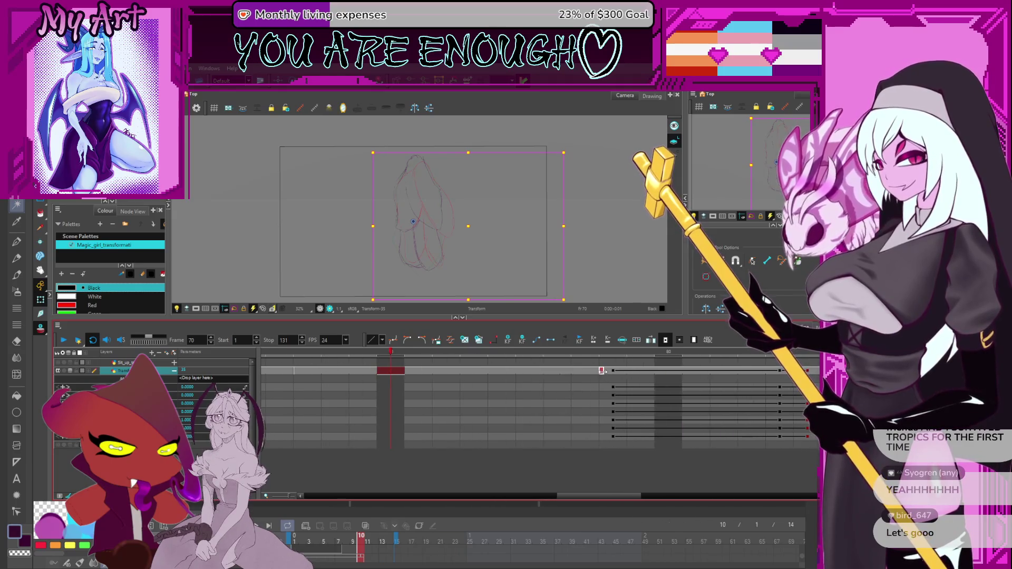
click(431, 372)
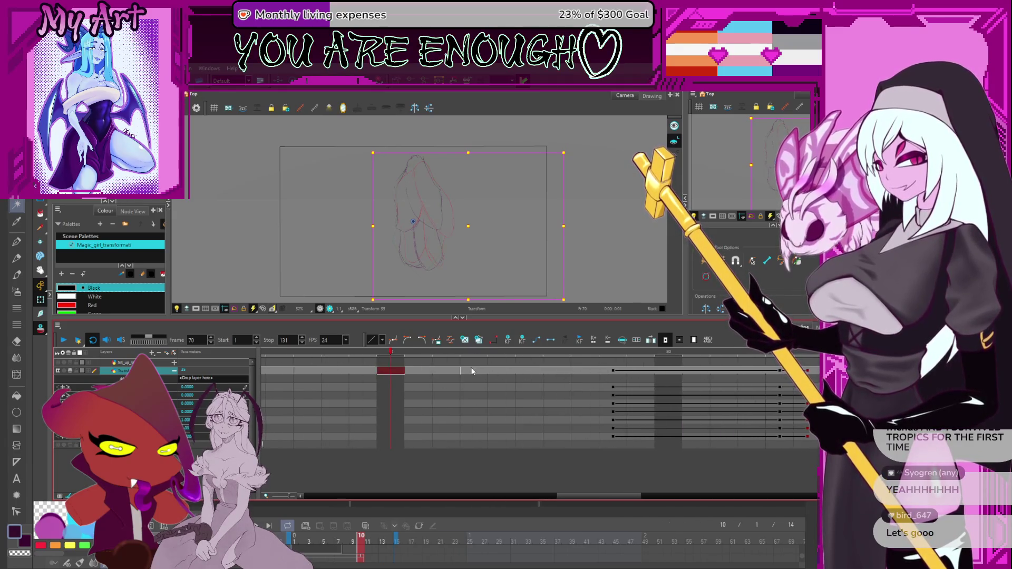
click(480, 380)
scroll(479, 384, down, 4)
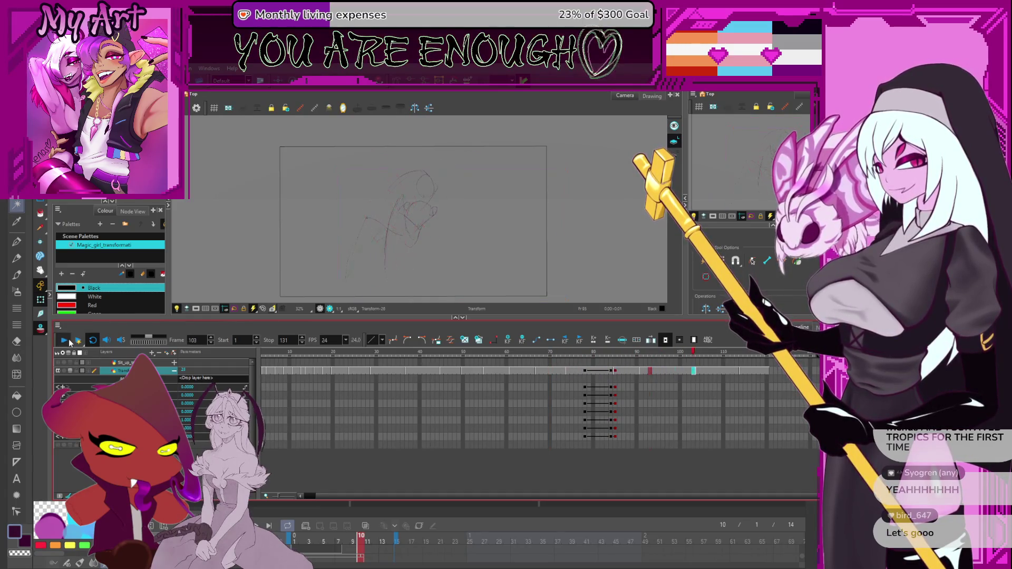
Check the drawings at frames 76 and 84, then push the final keyframes later
click(576, 378)
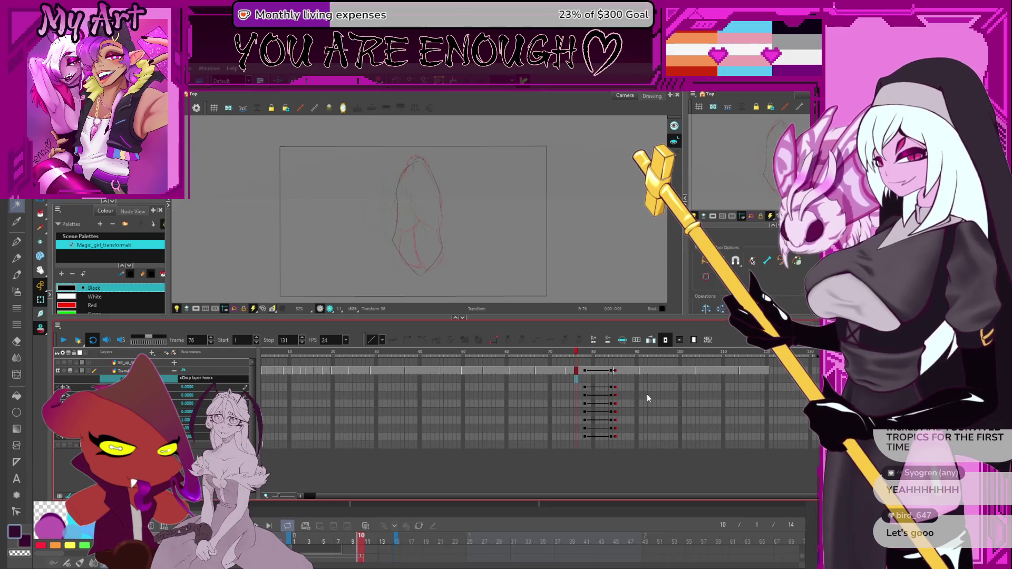
click(614, 370)
scroll(623, 370, up, 4)
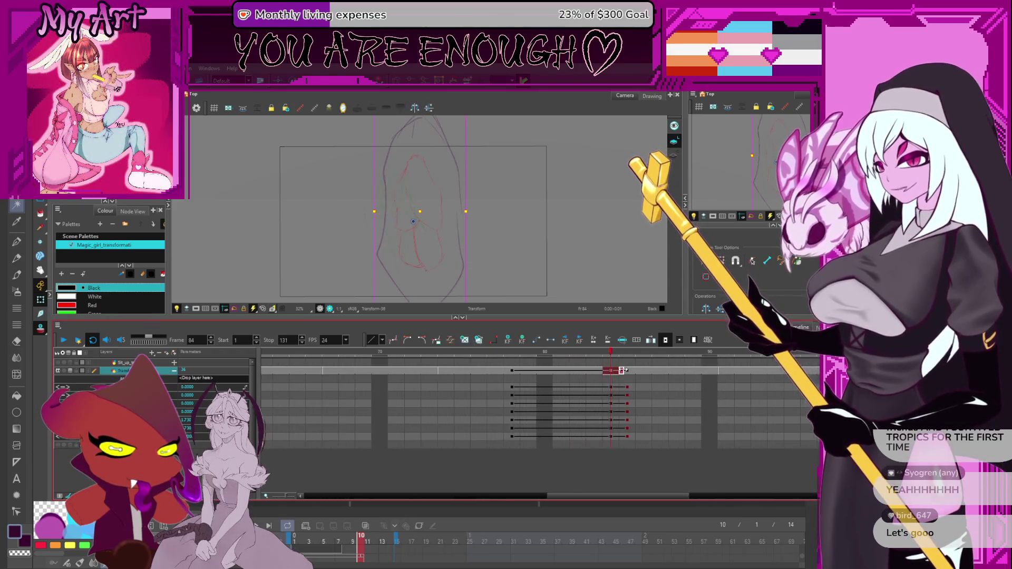
scroll(579, 370, right, 3)
drag(558, 371, 674, 370)
scroll(621, 396, down, 2)
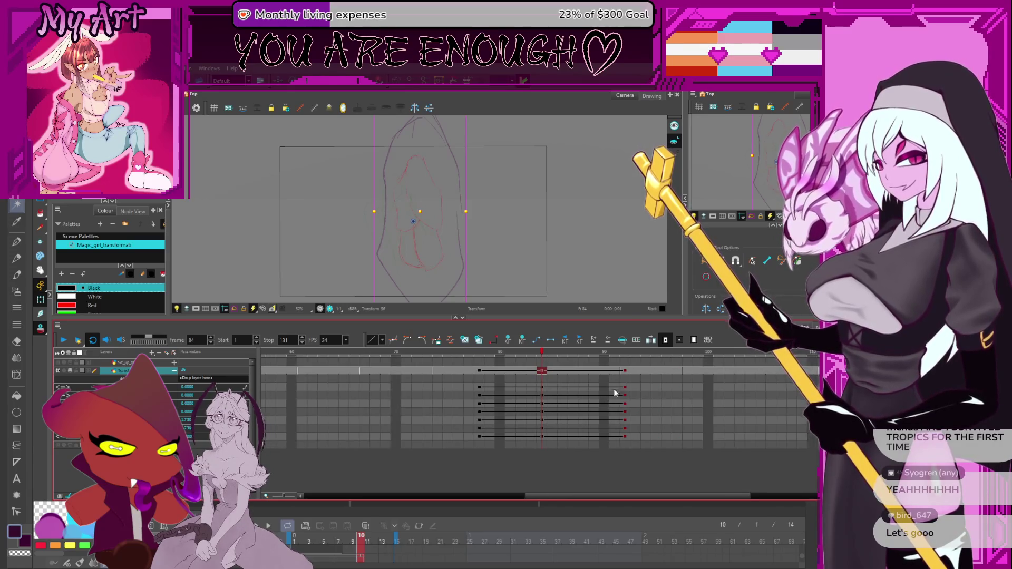
Move the frame 84 keyframes in every row to frame 91 and play back to check timing
shift+click(543, 433)
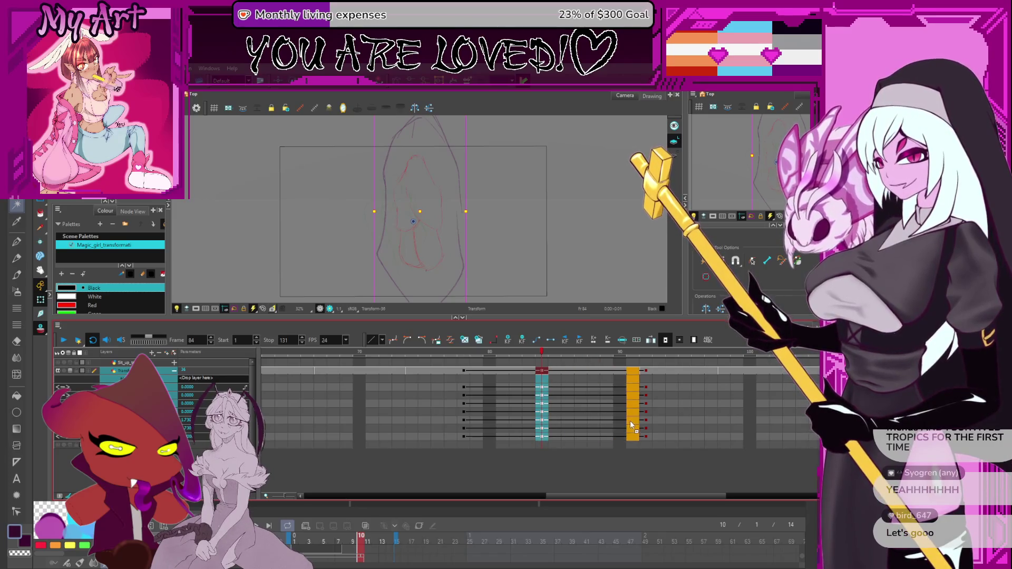
drag(630, 423, 630, 430)
click(64, 339)
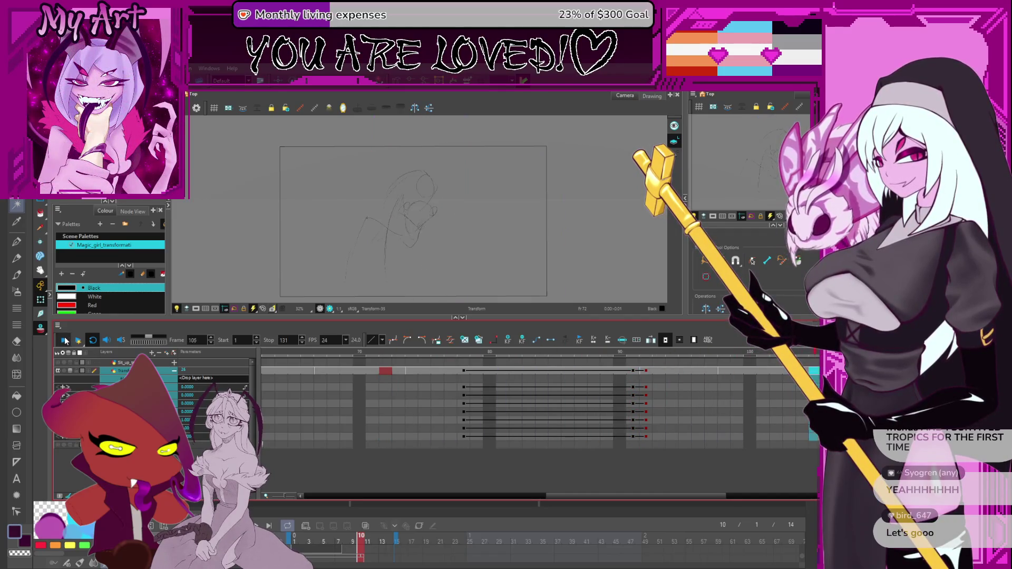
click(350, 420)
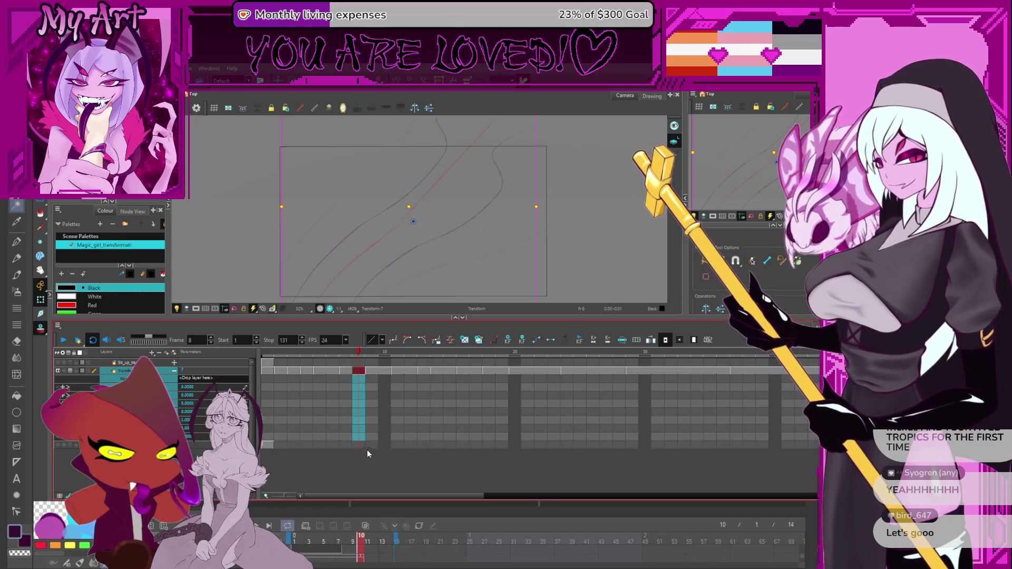
Inspect the drawings at frames 63, 92 and 97, then deselect the frame 97 cell
scroll(490, 417, right, 1)
scroll(490, 414, right, 10)
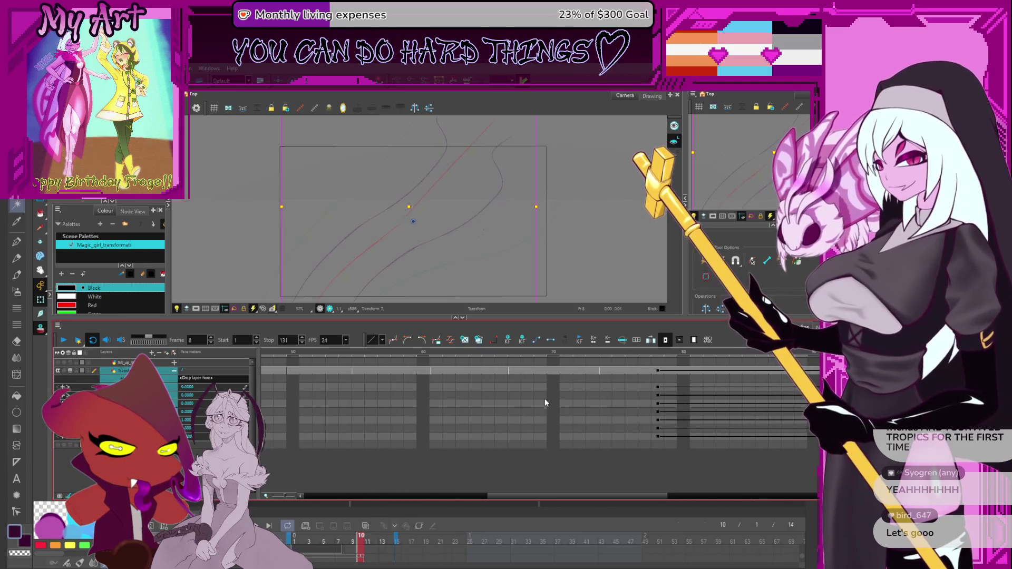
click(462, 429)
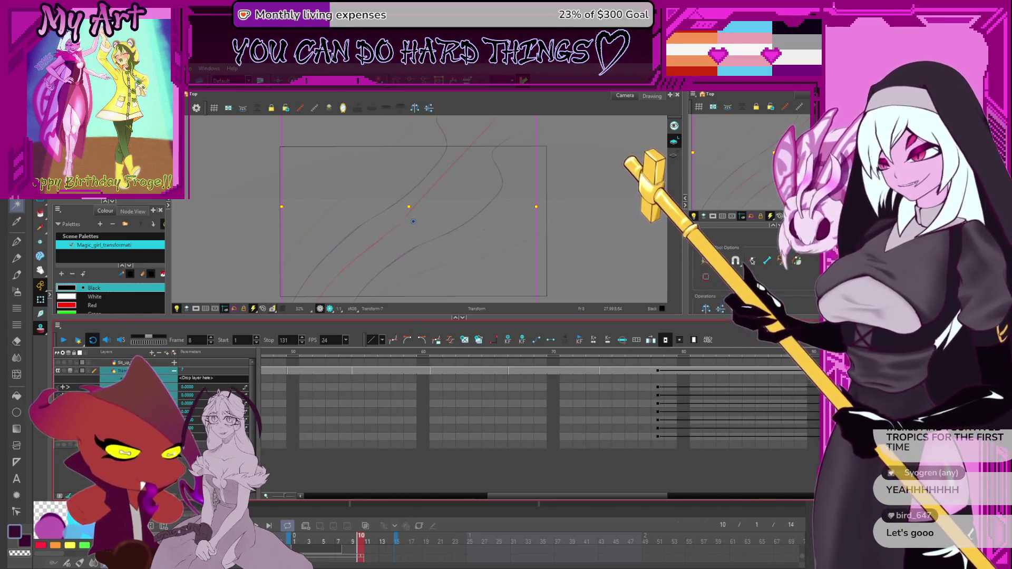
scroll(527, 421, down, 5)
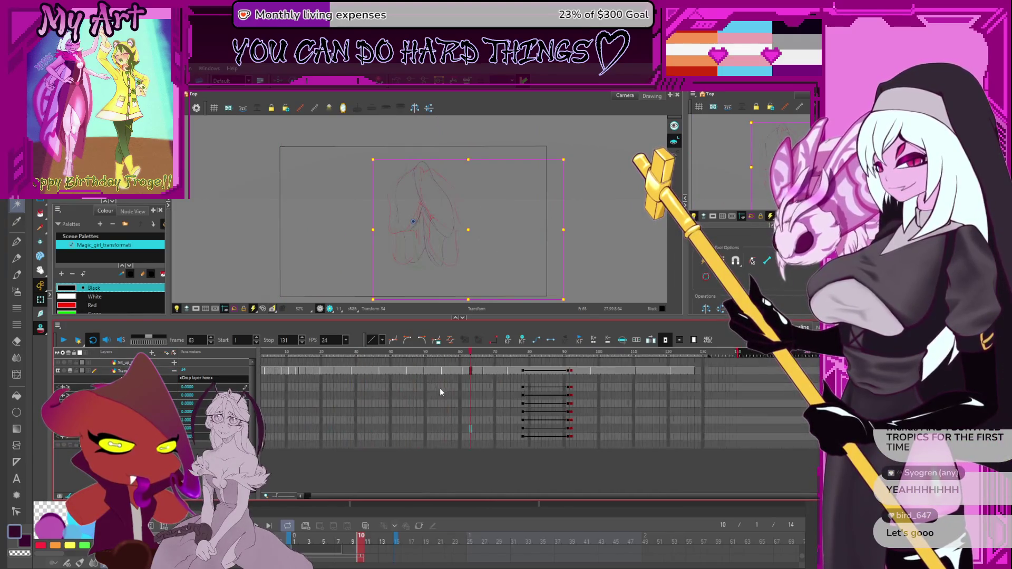
click(570, 370)
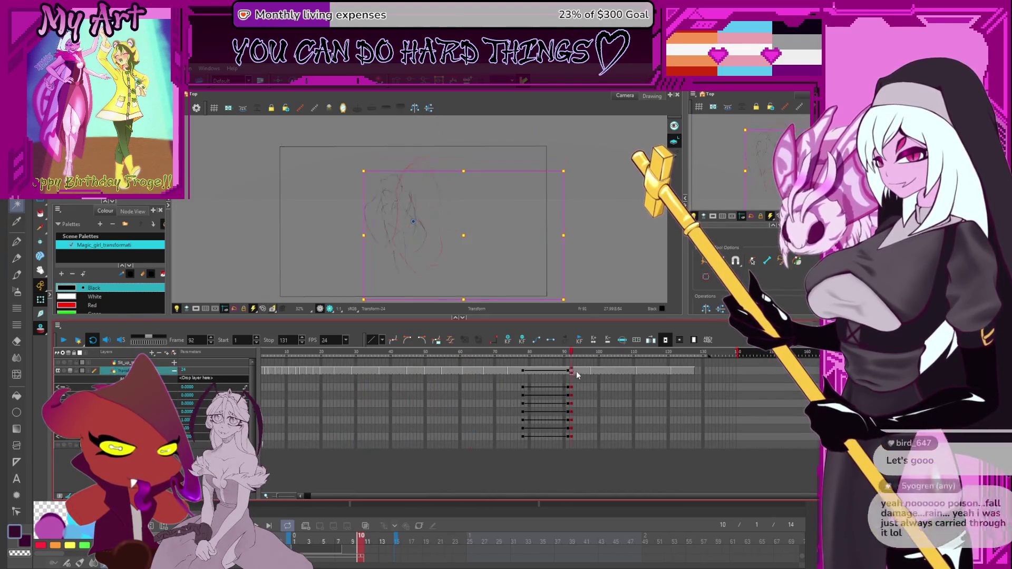
scroll(596, 372, up, 1)
click(667, 371)
scroll(669, 372, up, 4)
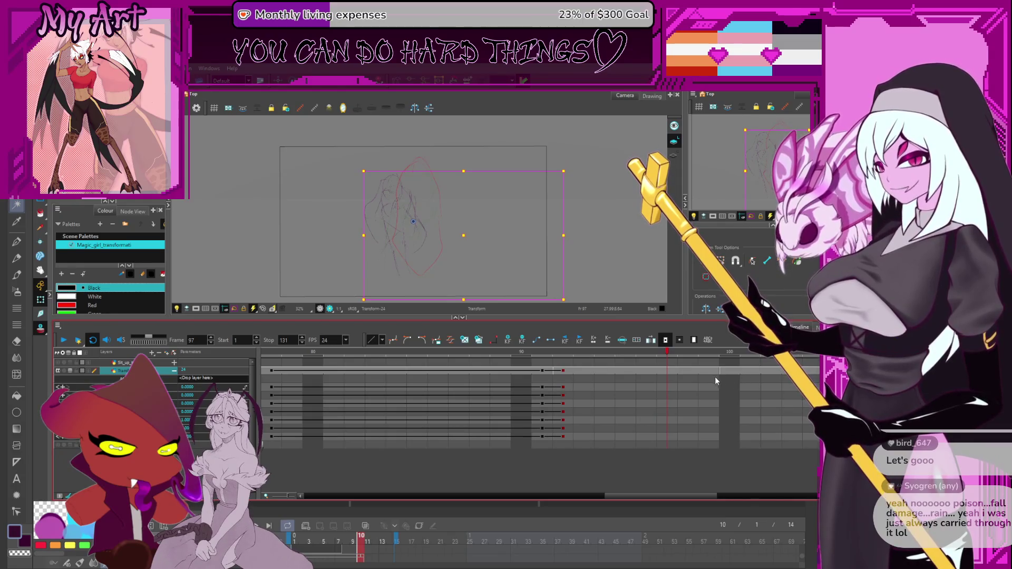
click(737, 377)
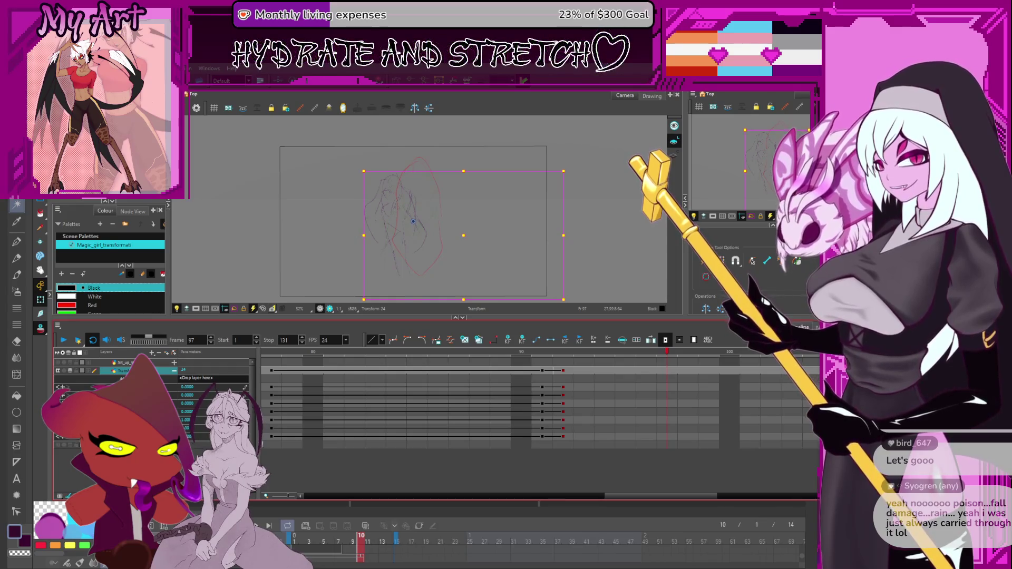
scroll(798, 393, right, 5)
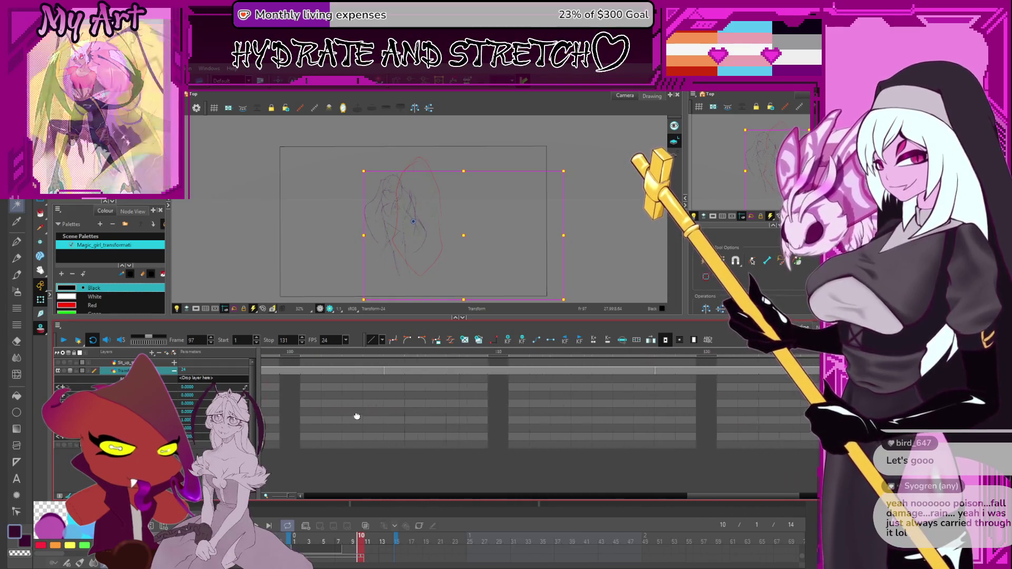
scroll(559, 428, right, 2)
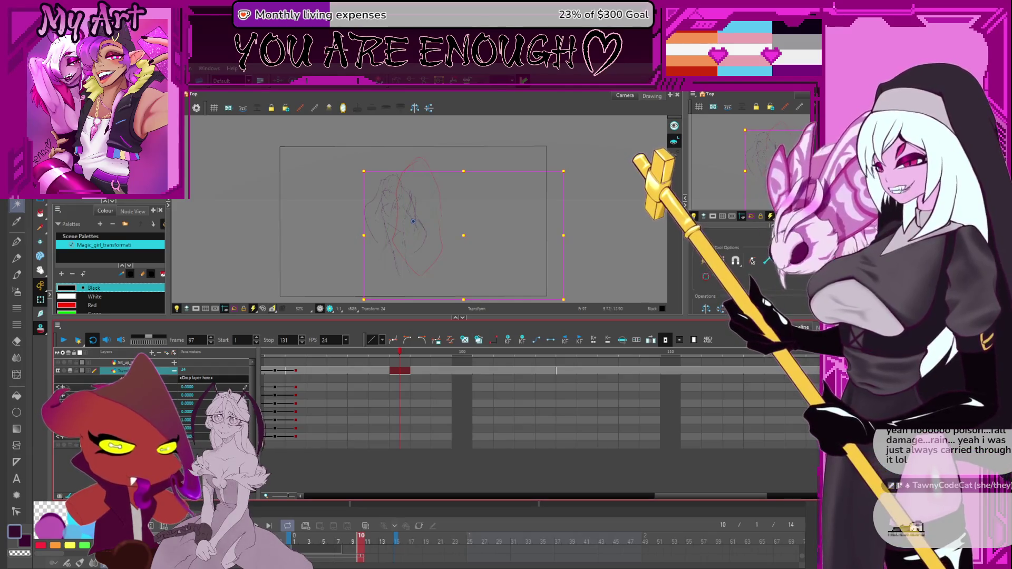
click(383, 409)
Play the transformation animation from the start, then stop playback
scroll(382, 390, down, 3)
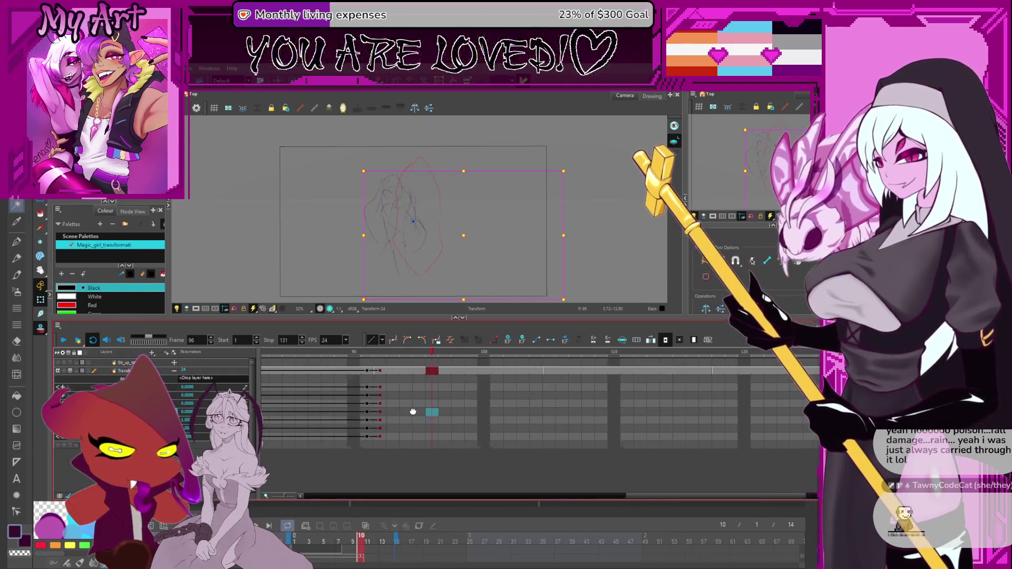
click(590, 412)
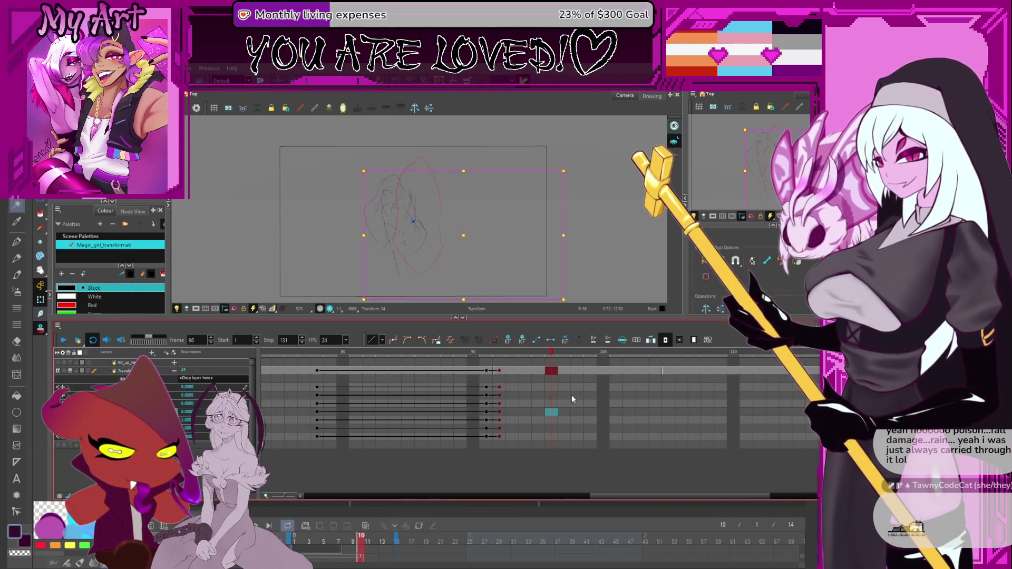
click(68, 341)
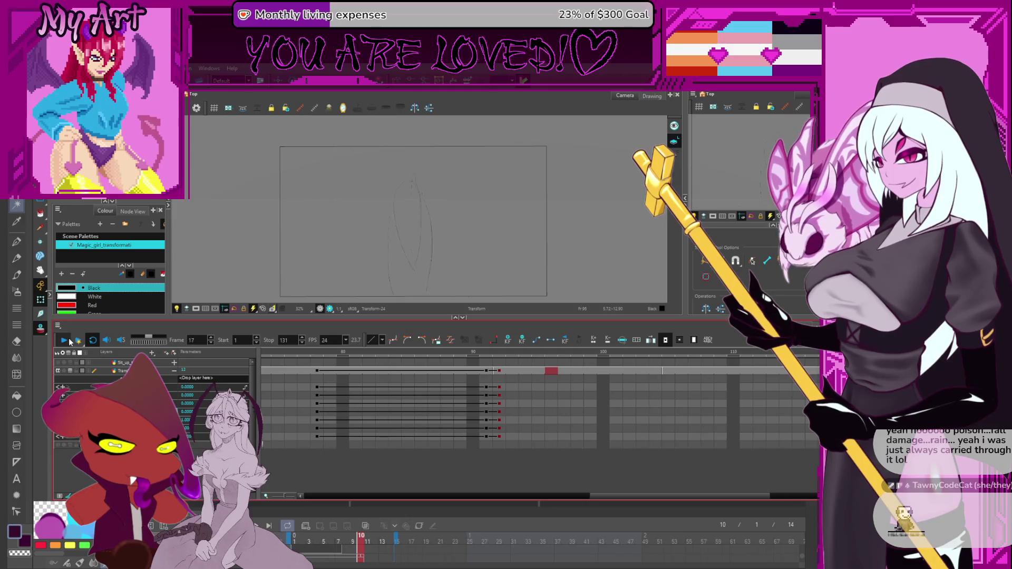
key(Return)
Scrub the Transform layer through frames 38–54 and 114–124 to review the drawings
scroll(280, 369, right, 5)
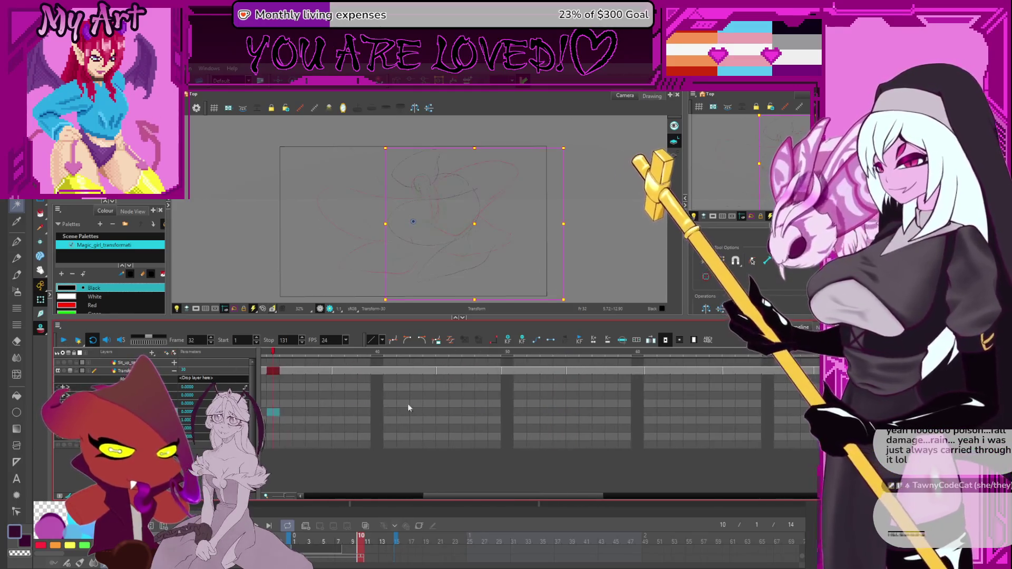
click(442, 370)
drag(499, 356, 725, 368)
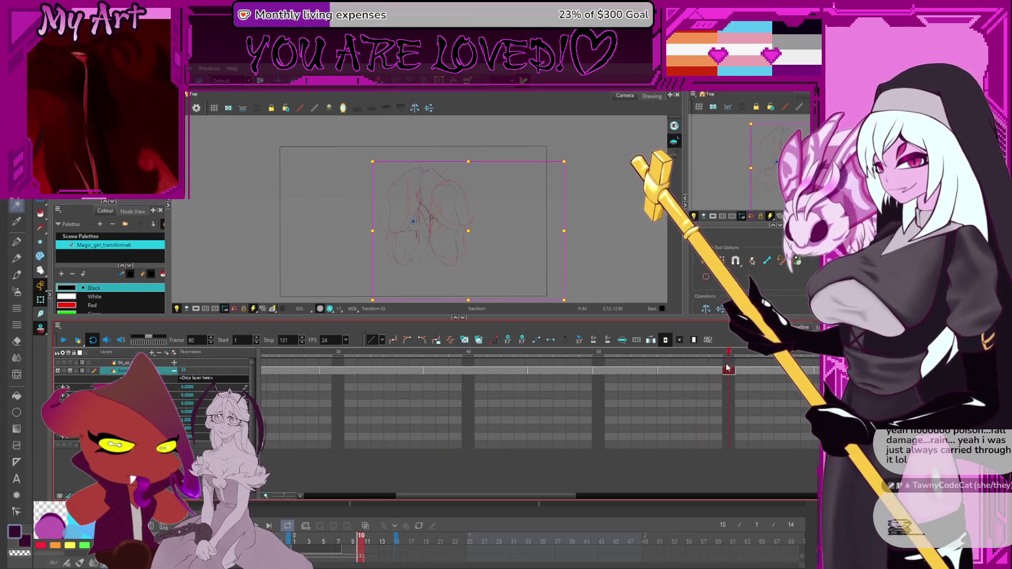
scroll(700, 401, right, 5)
click(383, 371)
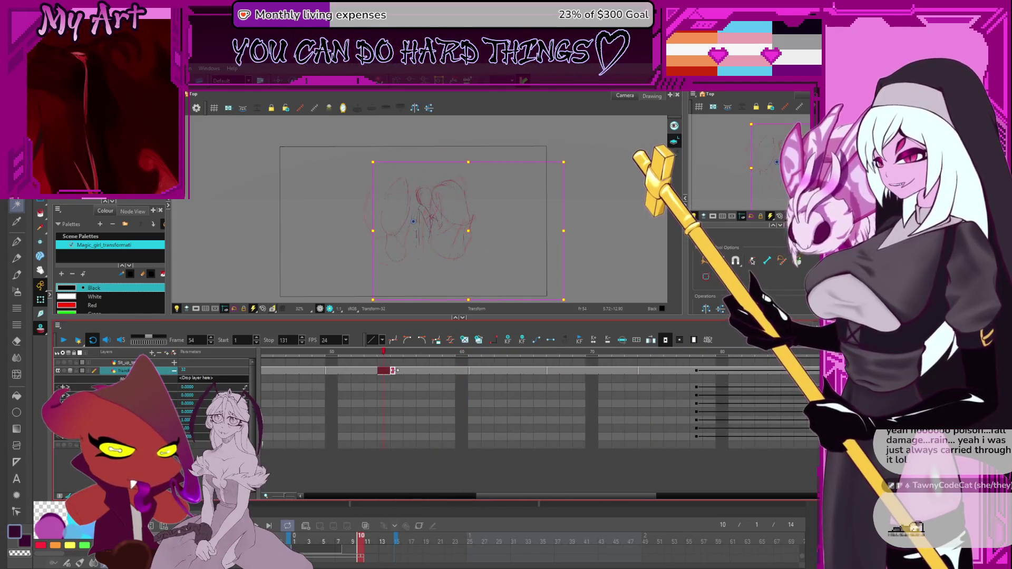
scroll(567, 410, right, 12)
click(530, 371)
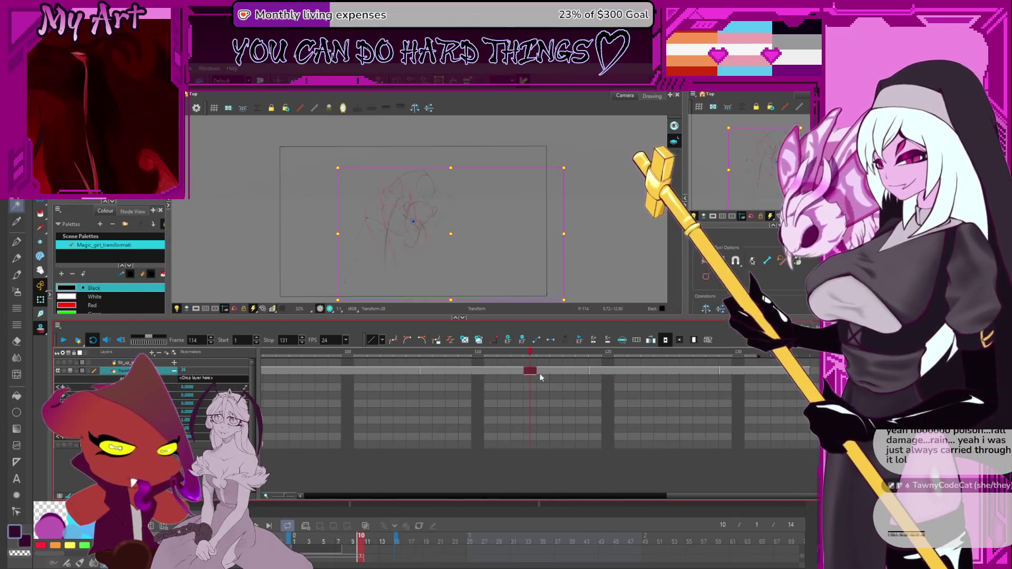
drag(550, 355, 660, 359)
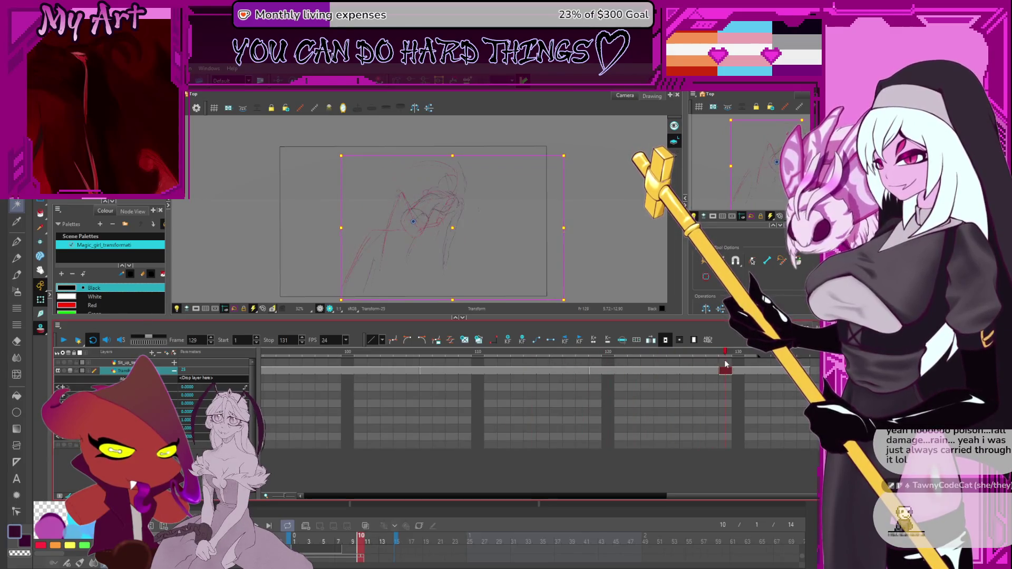
Extend the scene's ending from frame 131 to frame 138 and play it again
scroll(725, 363, right, 1)
click(686, 371)
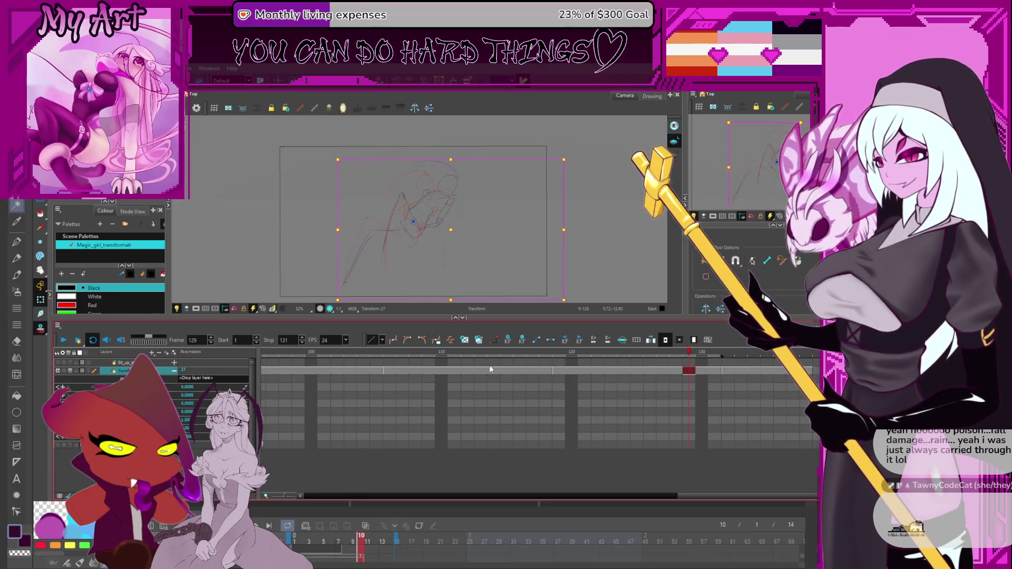
scroll(567, 418, left, 4)
click(514, 359)
drag(539, 357, 815, 357)
scroll(619, 395, right, 4)
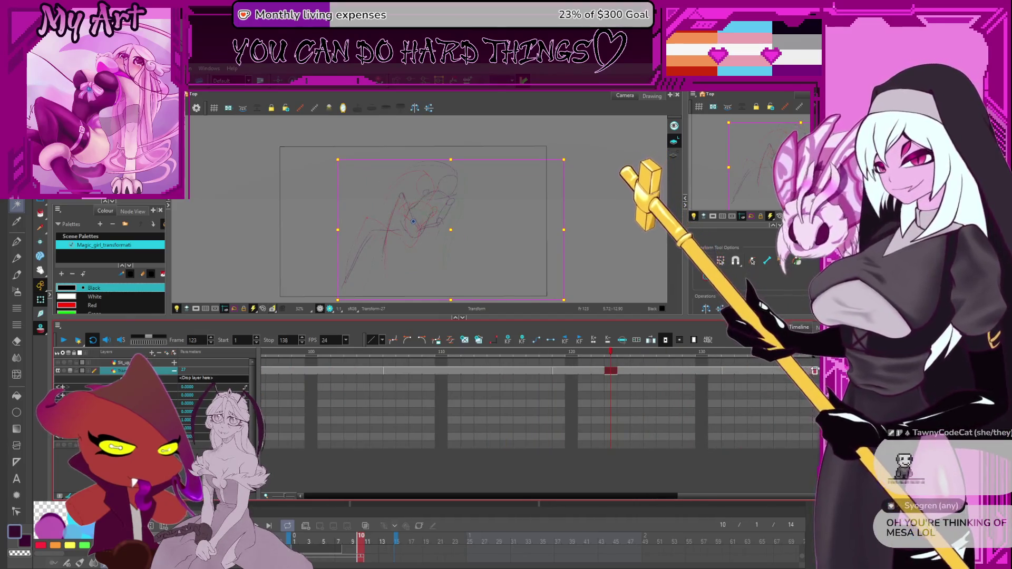
scroll(650, 409, left, 3)
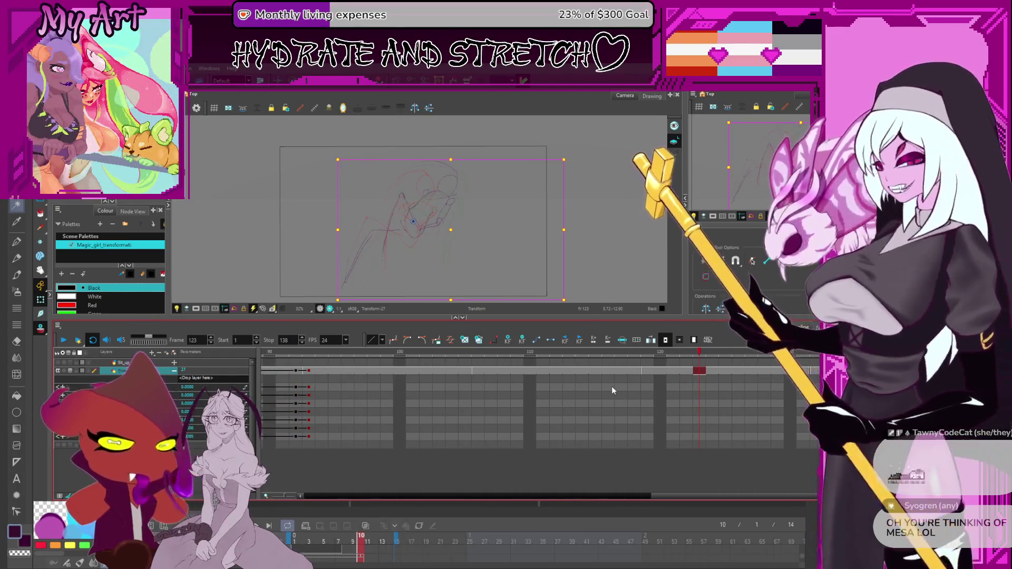
click(63, 340)
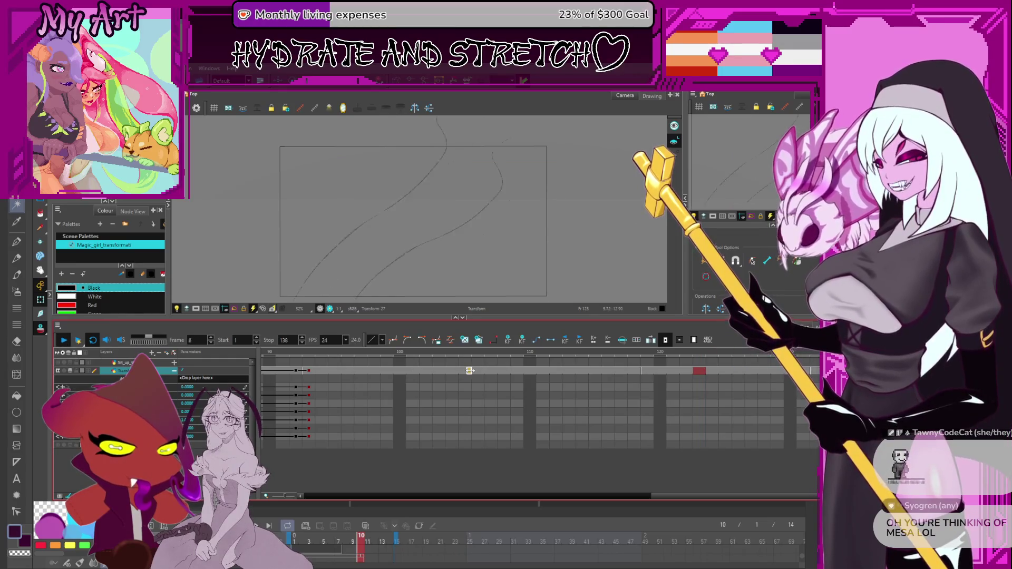
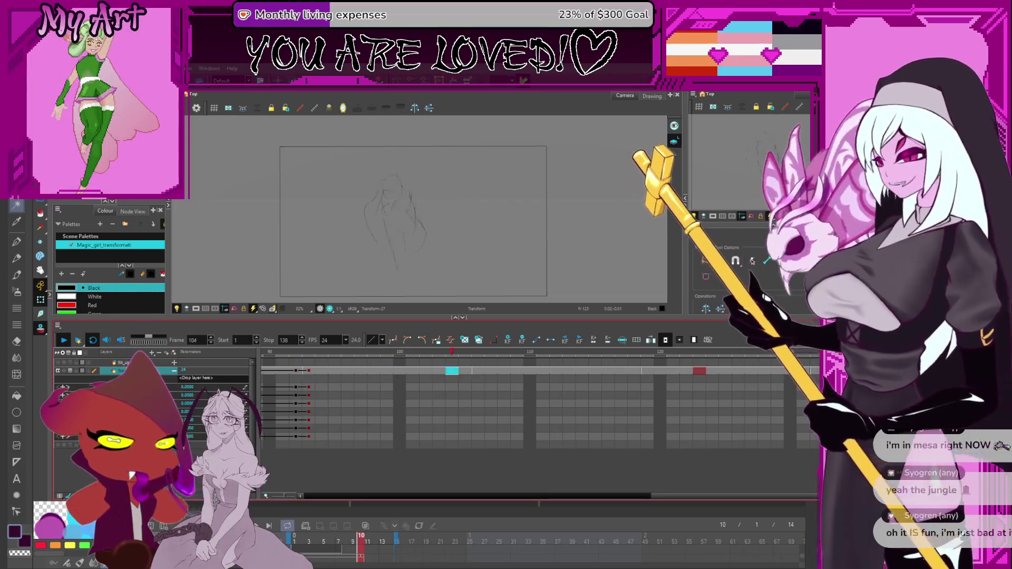
Stop playback and jump to frame 92 to view the arm sketch
click(61, 340)
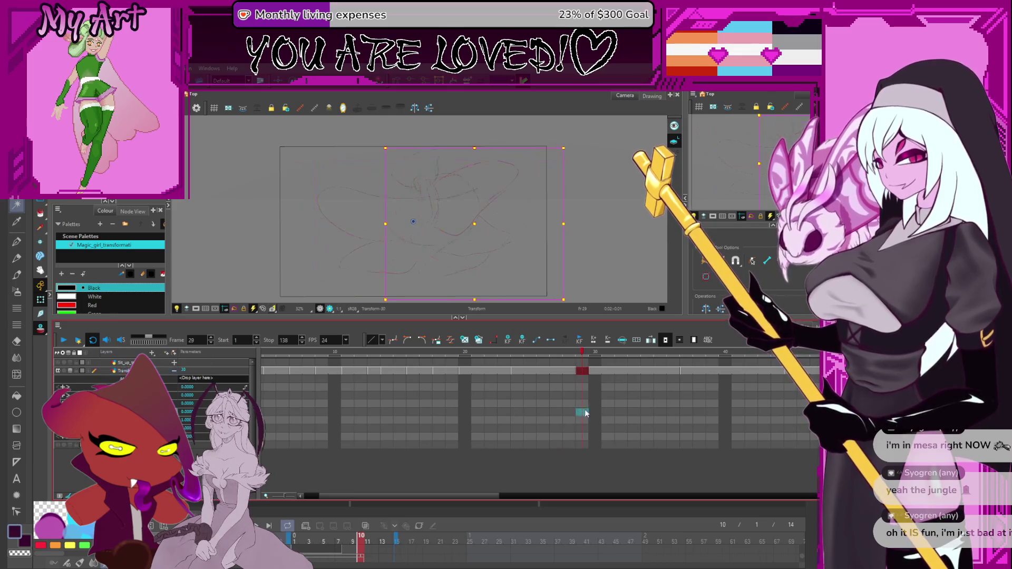
scroll(583, 409, right, 5)
scroll(414, 446, right, 8)
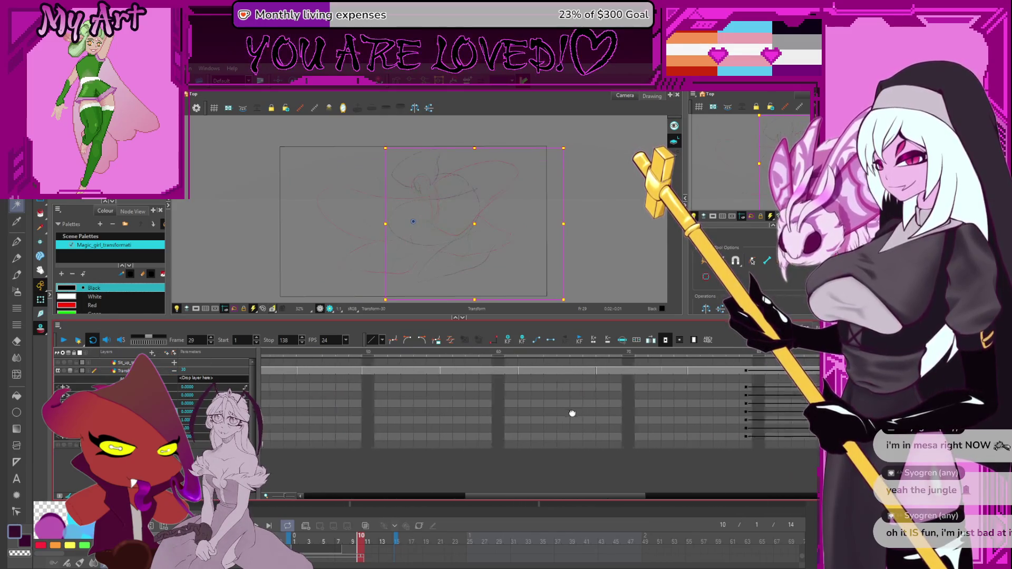
scroll(368, 416, left, 5)
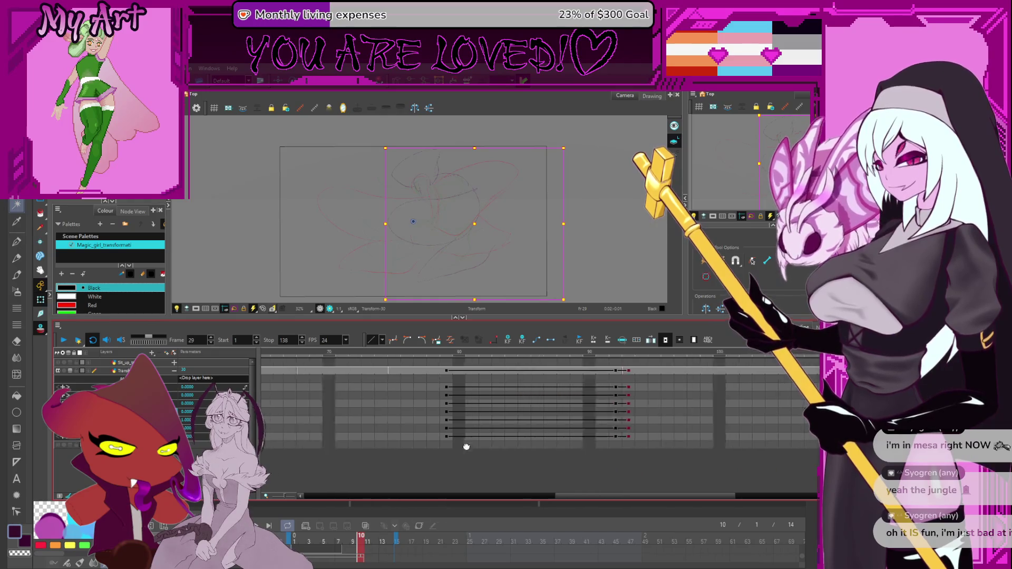
scroll(603, 406, right, 6)
click(506, 387)
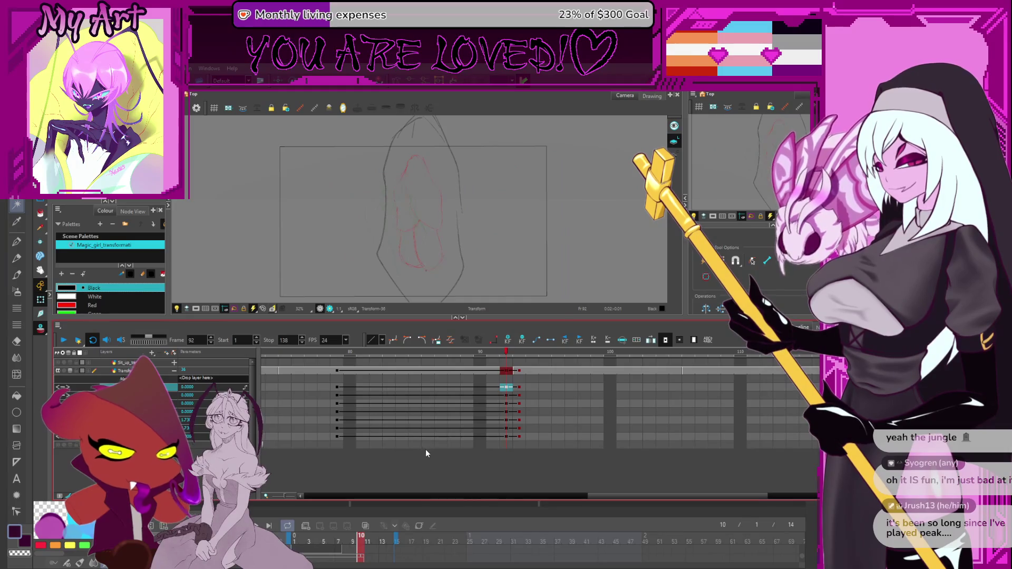
Scrub back to frame 80 and settle on the raised-arm pose at frame 85
scroll(437, 437, right, 1)
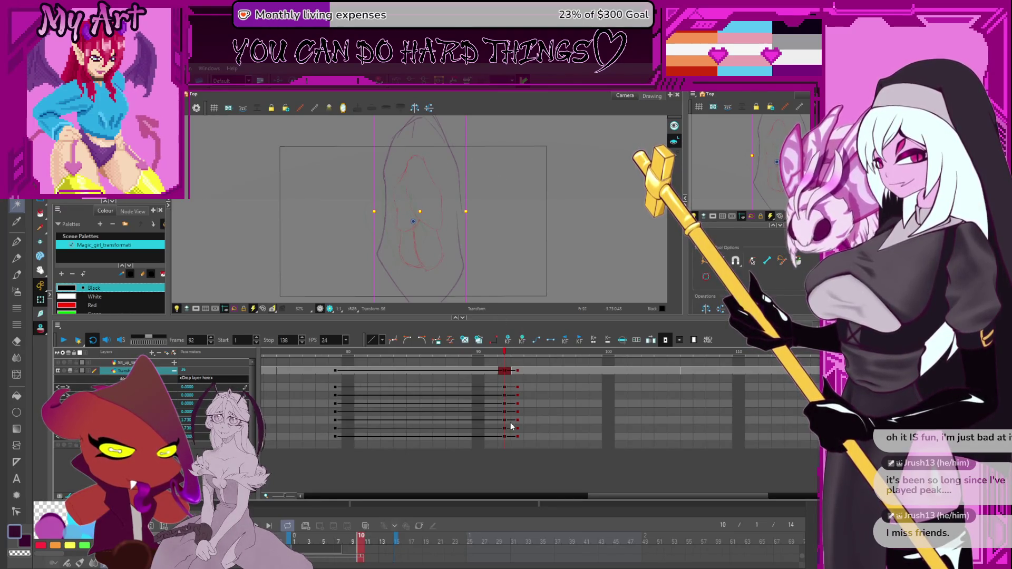
click(512, 466)
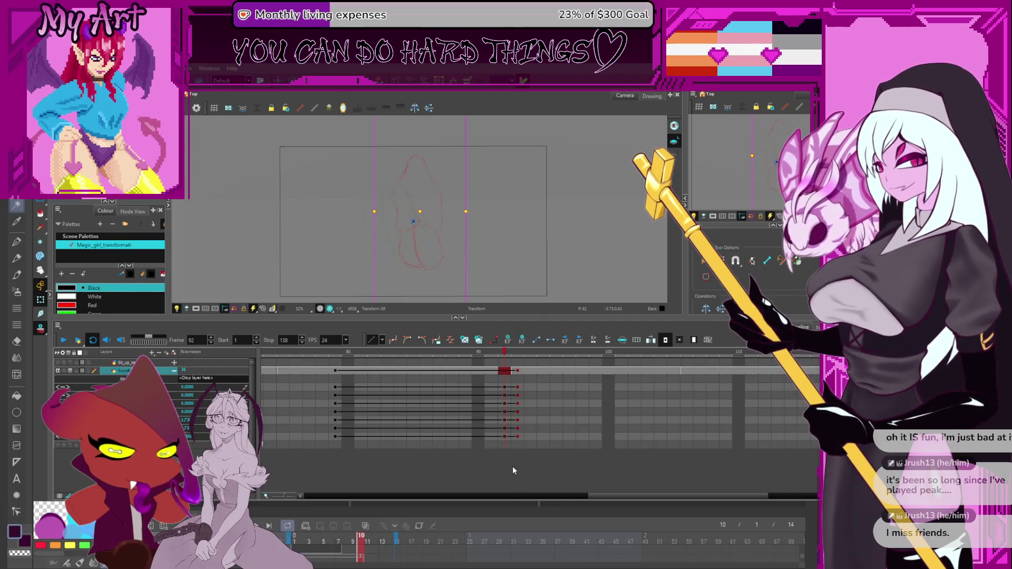
drag(482, 357, 339, 369)
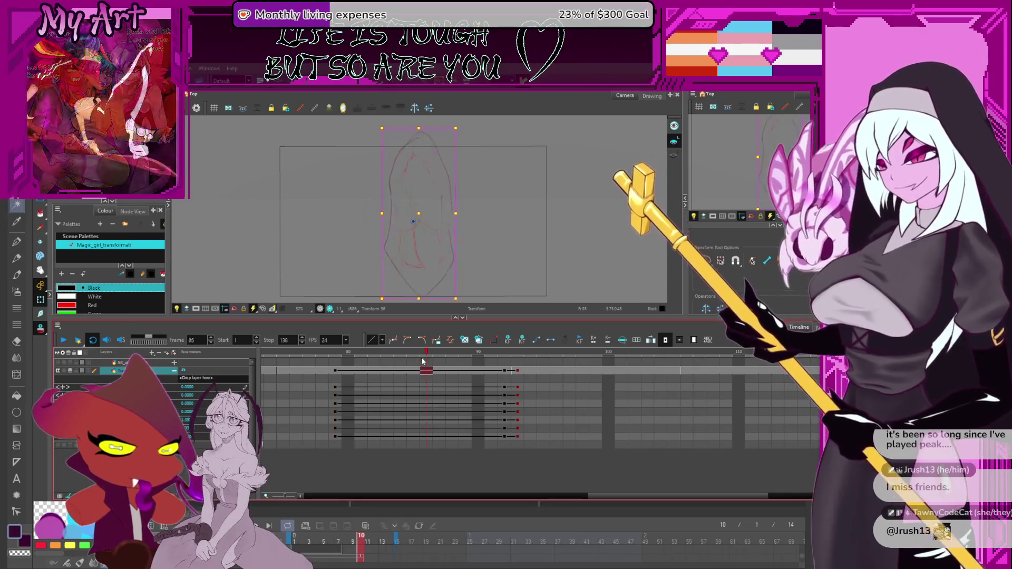
click(412, 371)
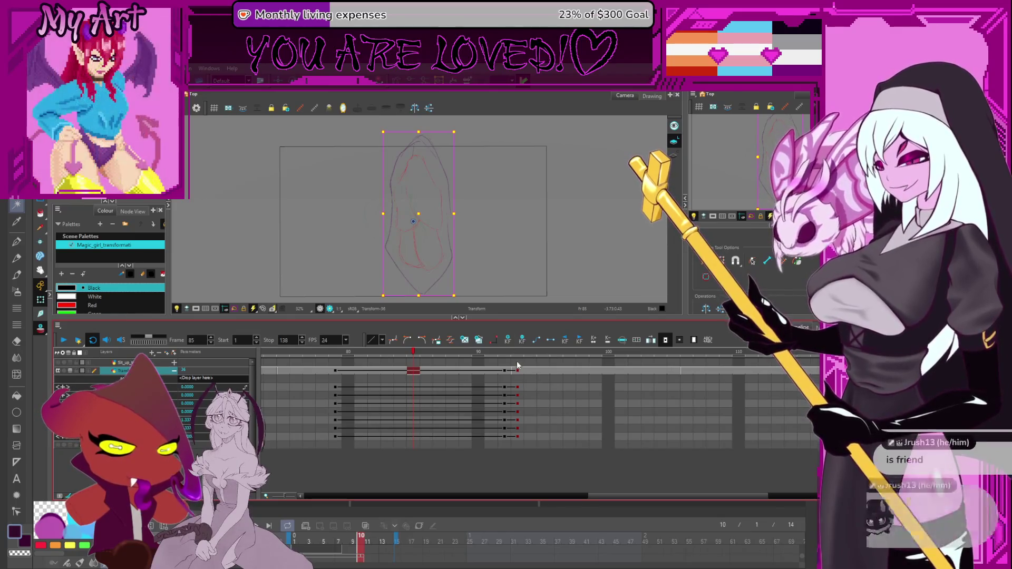
Scrub the arm swing from frame 95 to 105, clear the cell selection, and scroll the timeline toward frame 123
click(538, 360)
mouse_move(538, 359)
mouse_down()
mouse_move(596, 362)
mouse_move(682, 389)
mouse_move(698, 382)
mouse_move(860, 399)
mouse_move(703, 393)
mouse_move(756, 405)
mouse_up()
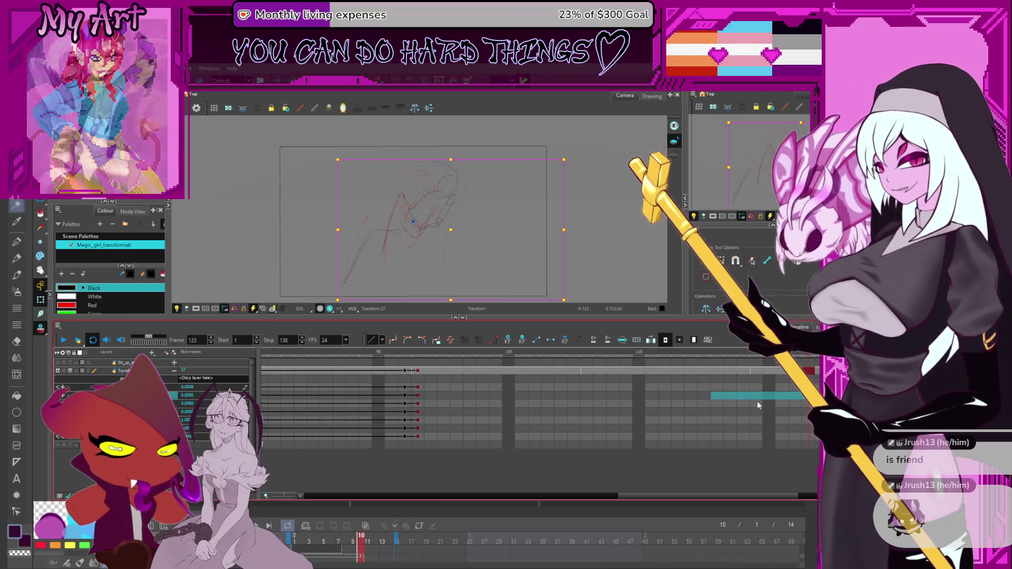
click(744, 487)
drag(754, 497, 828, 497)
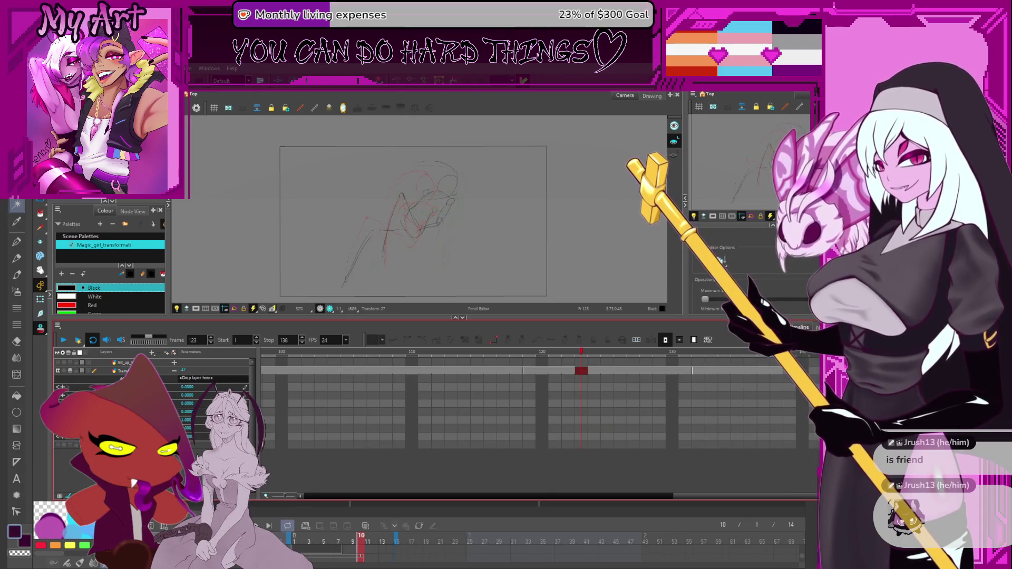
Check the empty frames 140, 144 and 164 past the sketches
click(755, 352)
scroll(754, 356, down, 3)
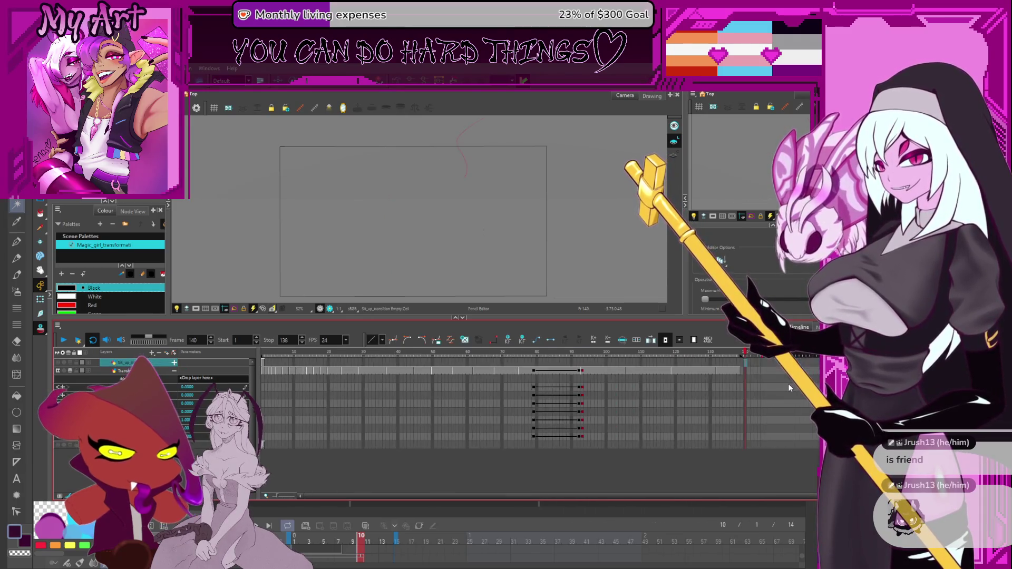
click(759, 353)
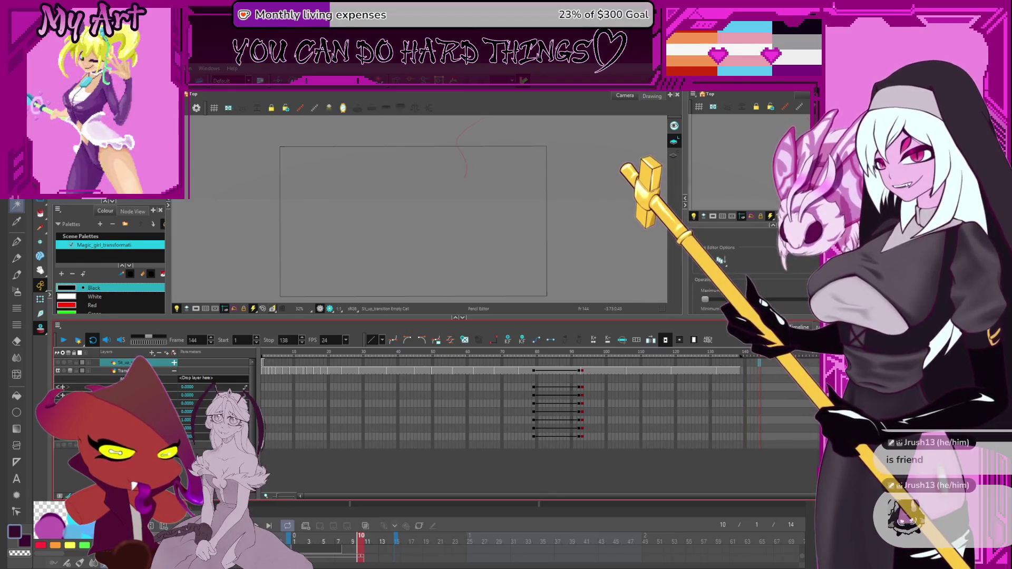
click(805, 396)
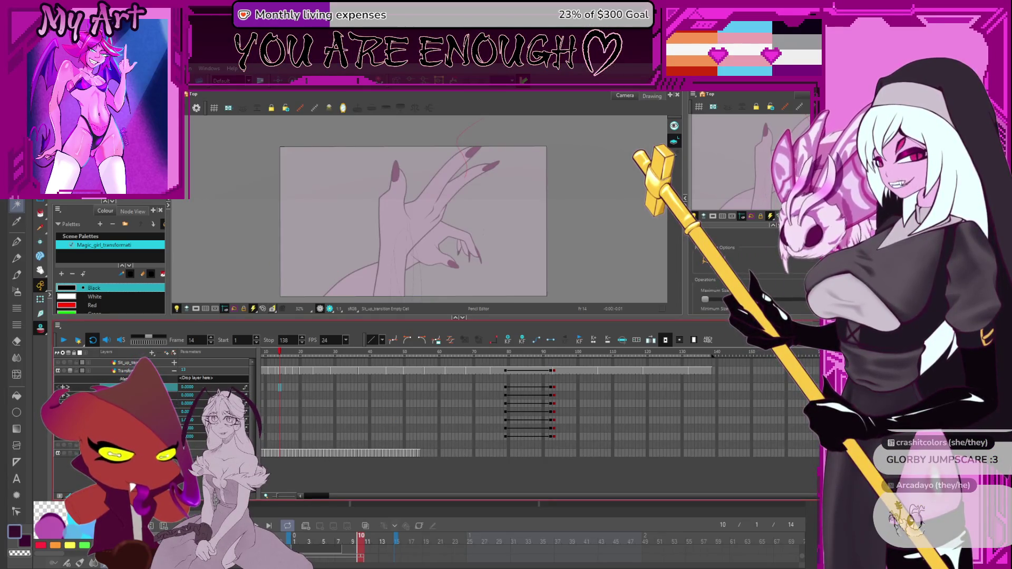
Visit frame 114 on the magic layer, then return to frame 1 showing the fist and open hand
scroll(527, 406, left, 2)
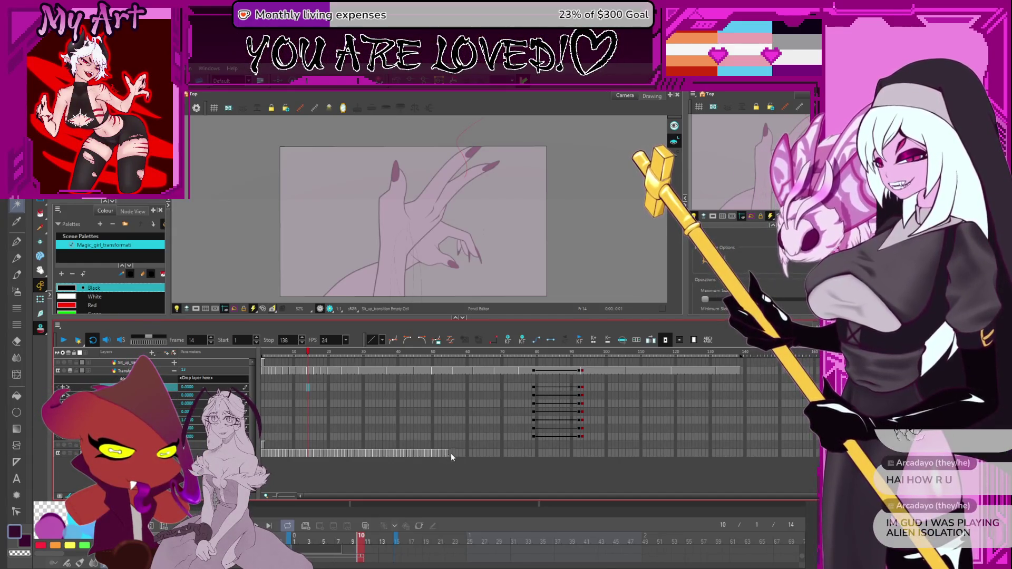
click(268, 458)
drag(532, 495, 287, 495)
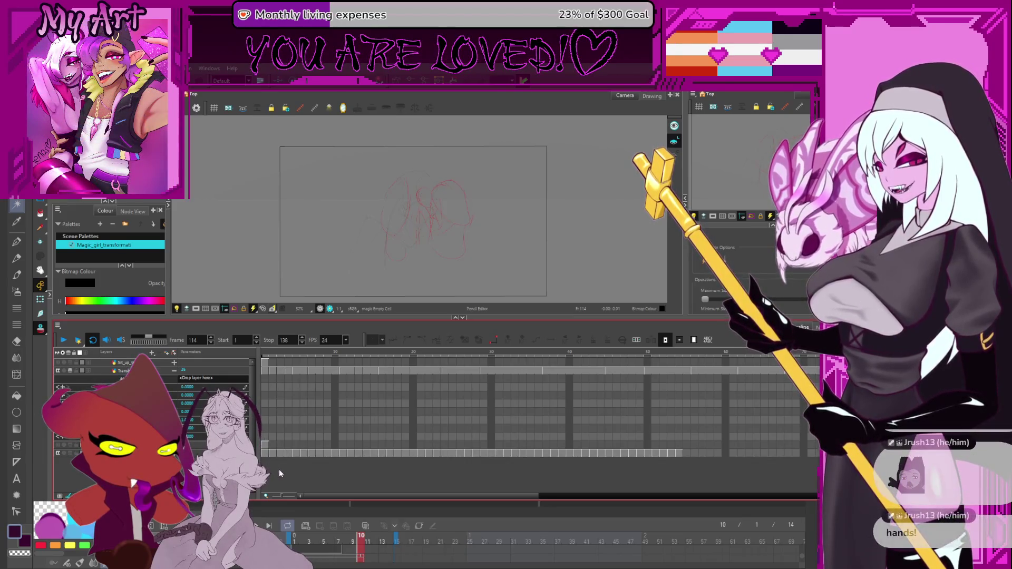
click(265, 453)
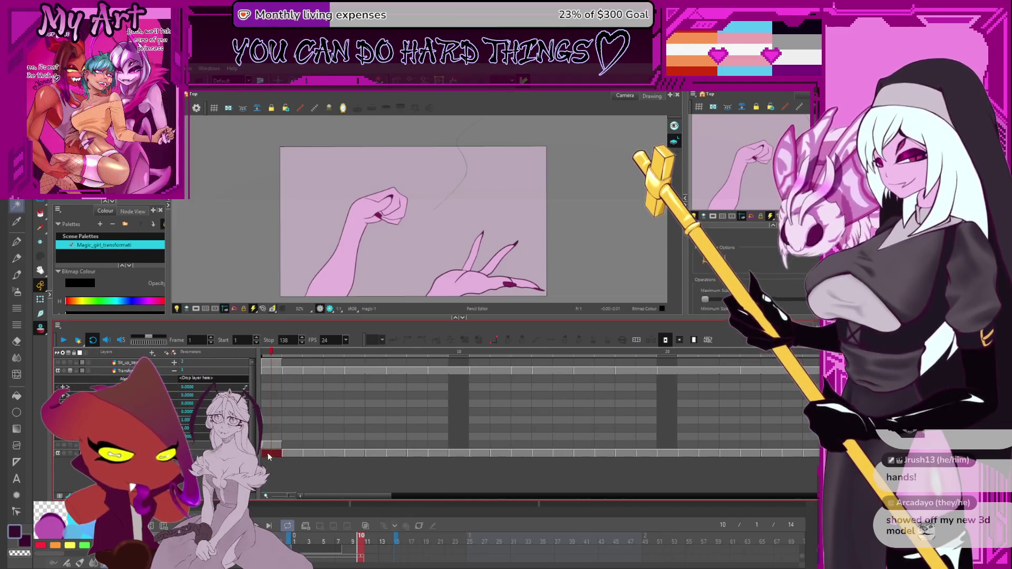
Select the magic layer's hand-drawing cells from frame 1 and drag them later in the timeline
click(267, 455)
mouse_move(383, 497)
mouse_down()
mouse_move(582, 470)
mouse_move(511, 472)
mouse_up()
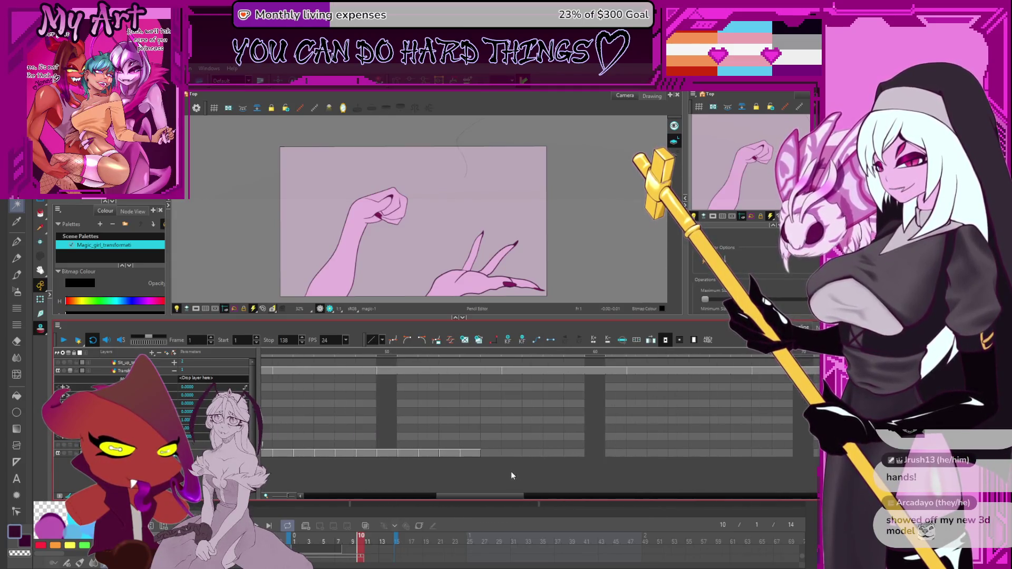
shift+click(466, 454)
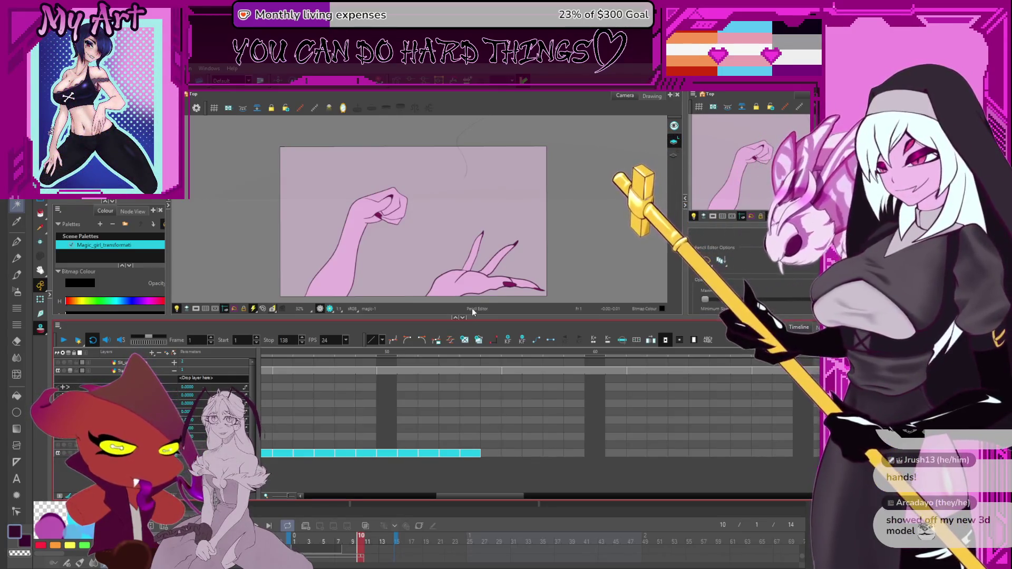
ctrl+scroll(617, 410, down, 5)
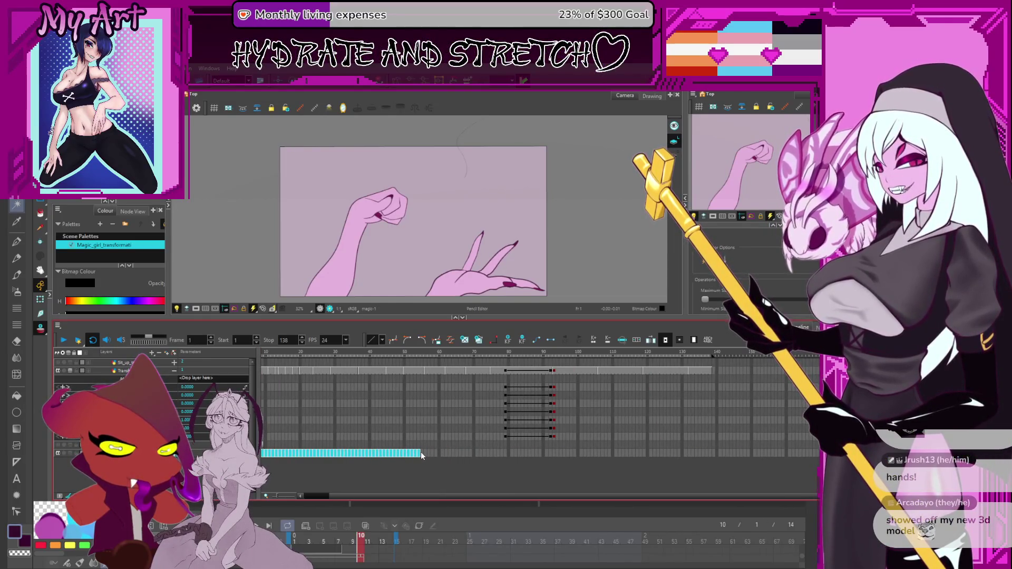
drag(418, 452, 825, 451)
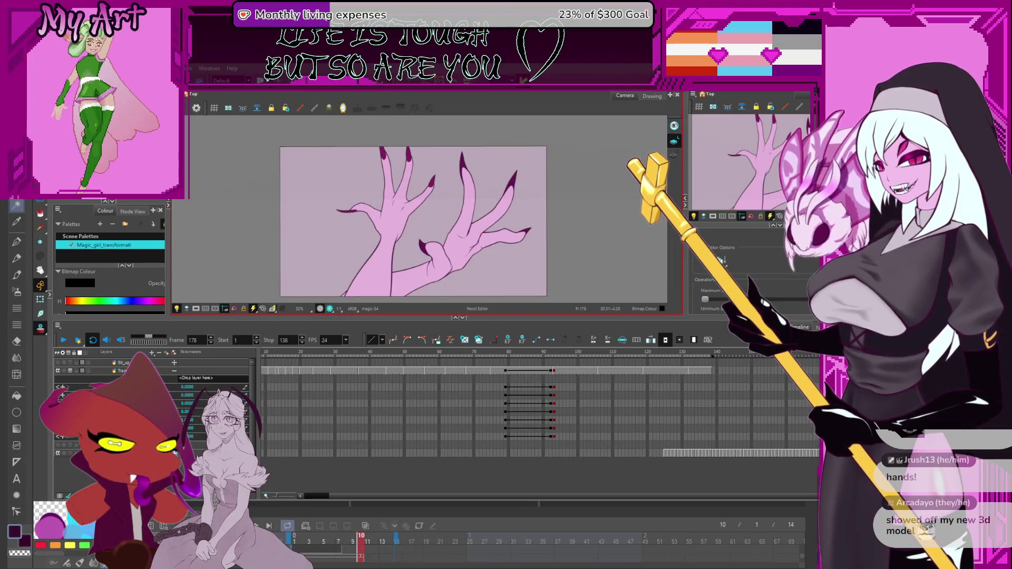
Check the moved hand drawings at frames 161 and 130, then switch to Clip Studio Paint
key(.)
scroll(635, 383, down, 5)
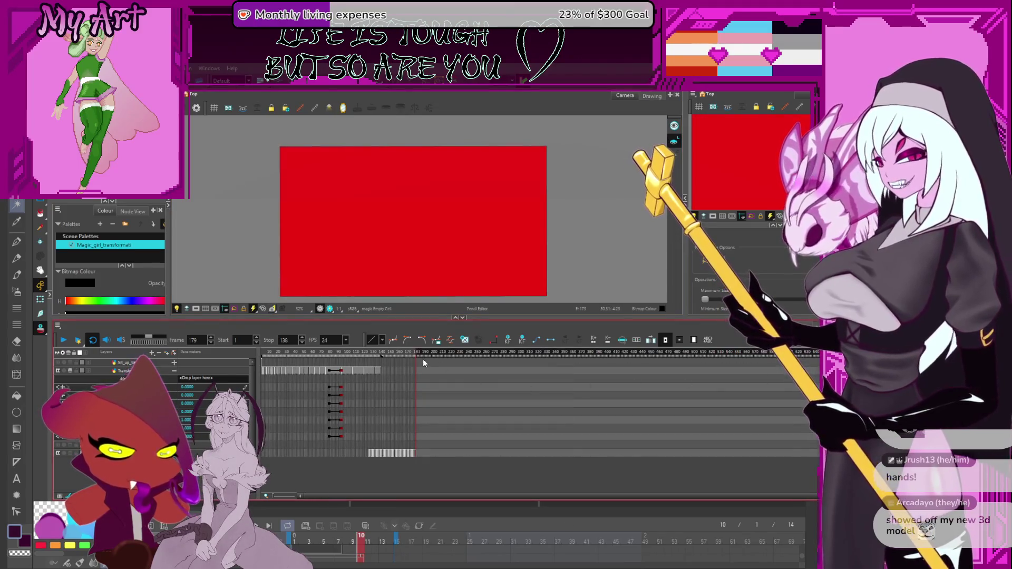
scroll(423, 362, up, 5)
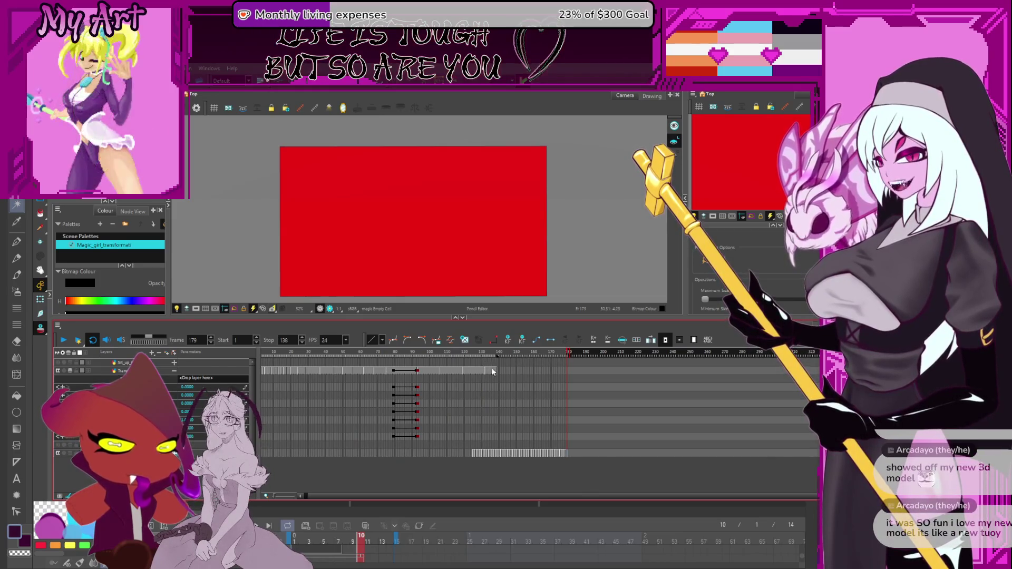
click(535, 352)
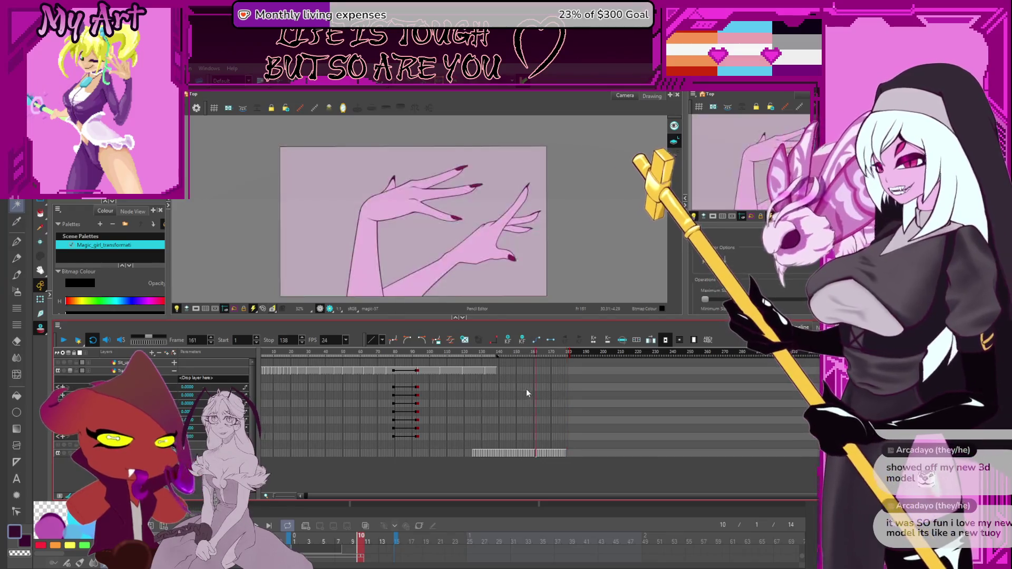
key(f)
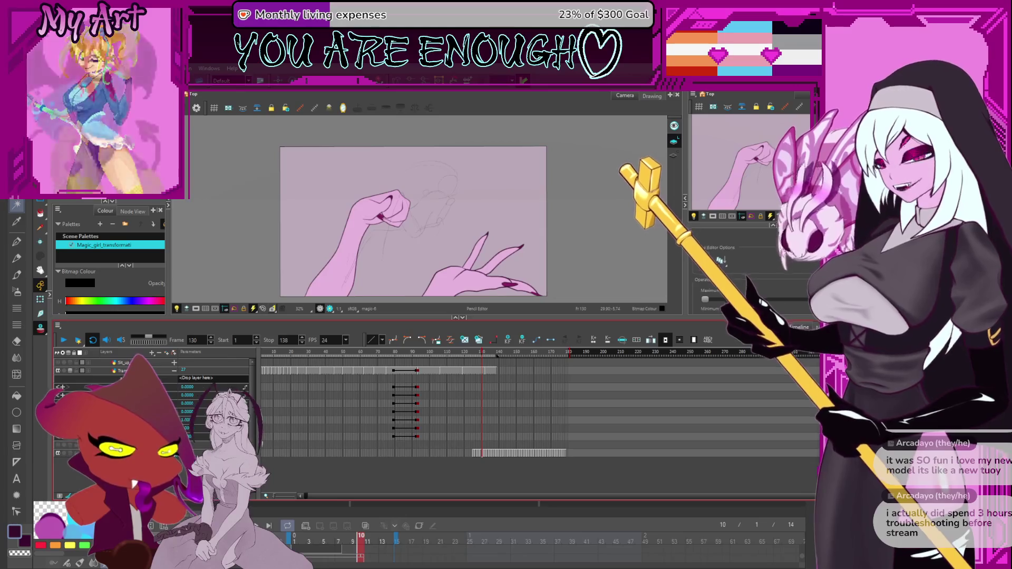
key(alt+Tab)
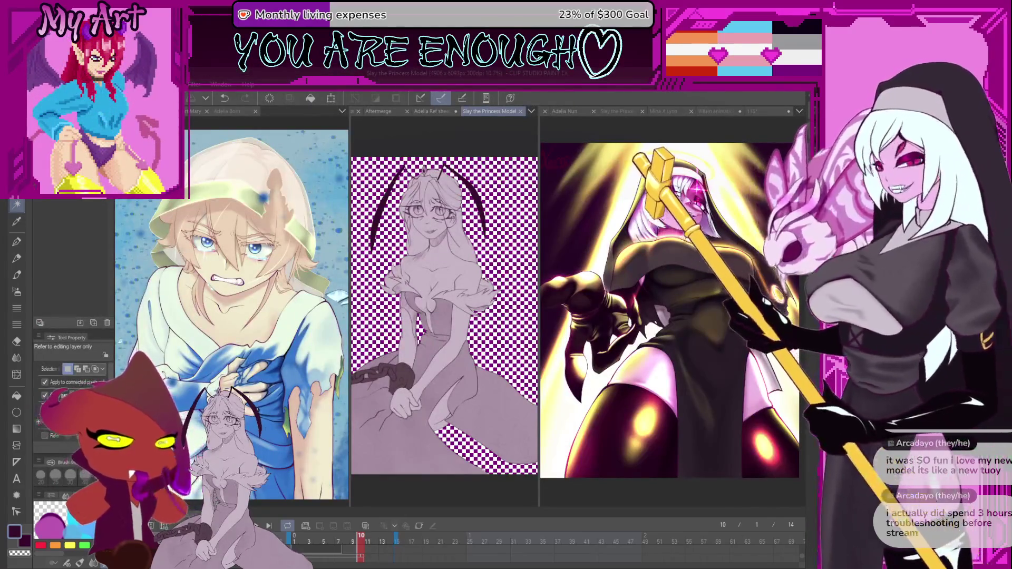
Widen the left illustration pane, activate the Slay the Princess Model canvas, and rewind the Bluesky video to 0:05
mouse_move(349, 218)
mouse_down()
mouse_move(543, 218)
mouse_move(307, 279)
mouse_up()
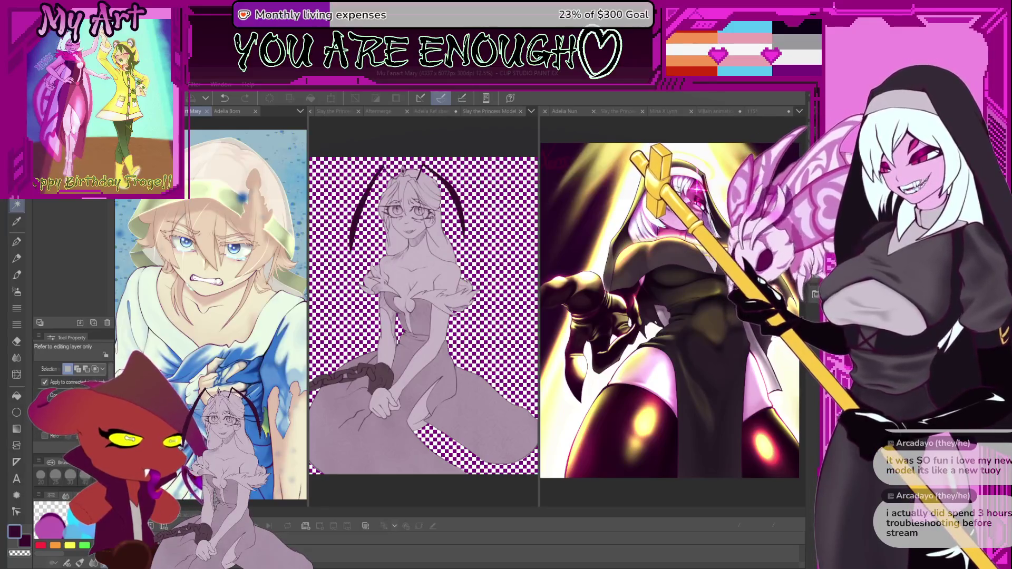
click(403, 289)
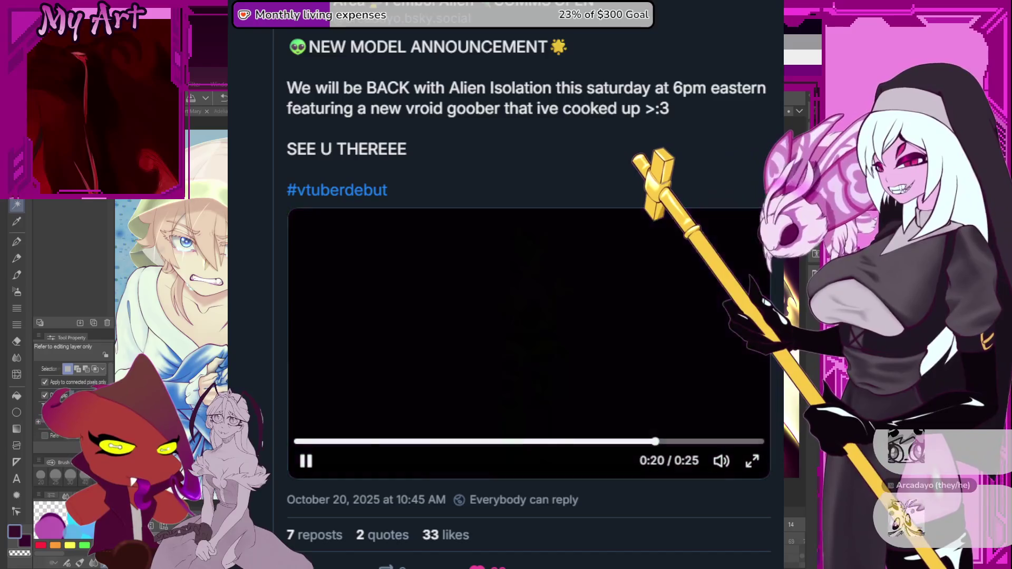
click(376, 440)
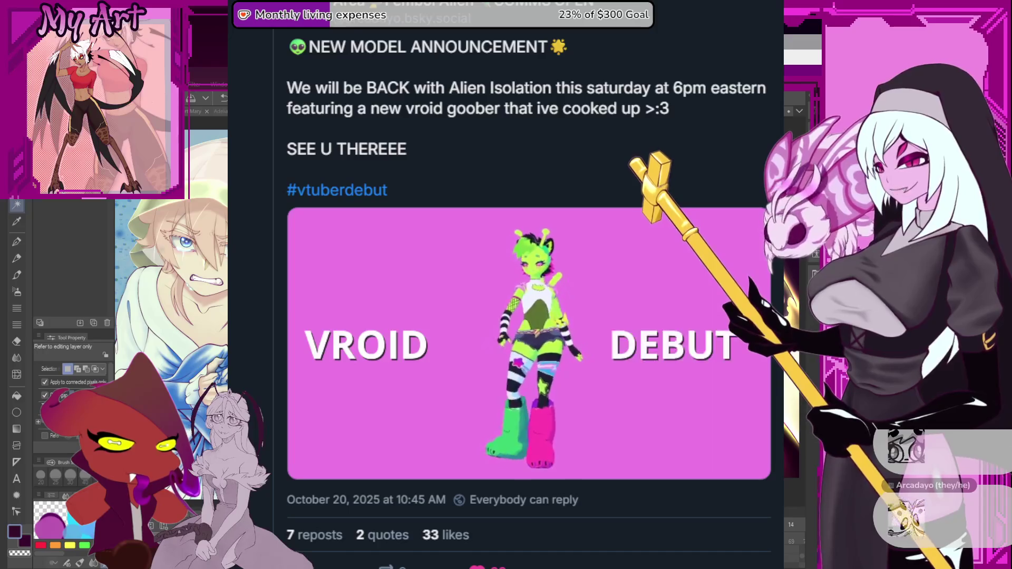
mouse_move(316, 429)
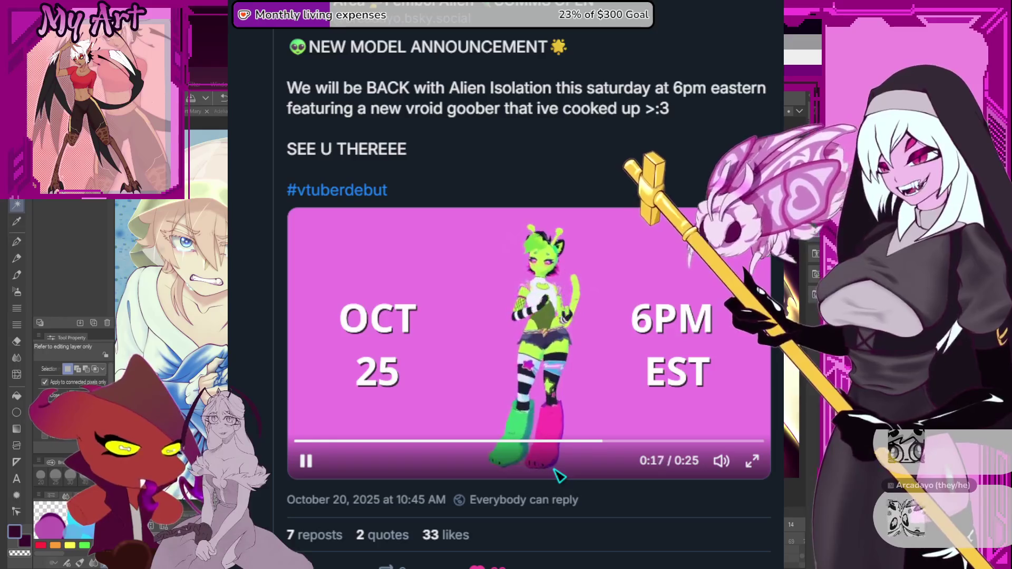
click(515, 442)
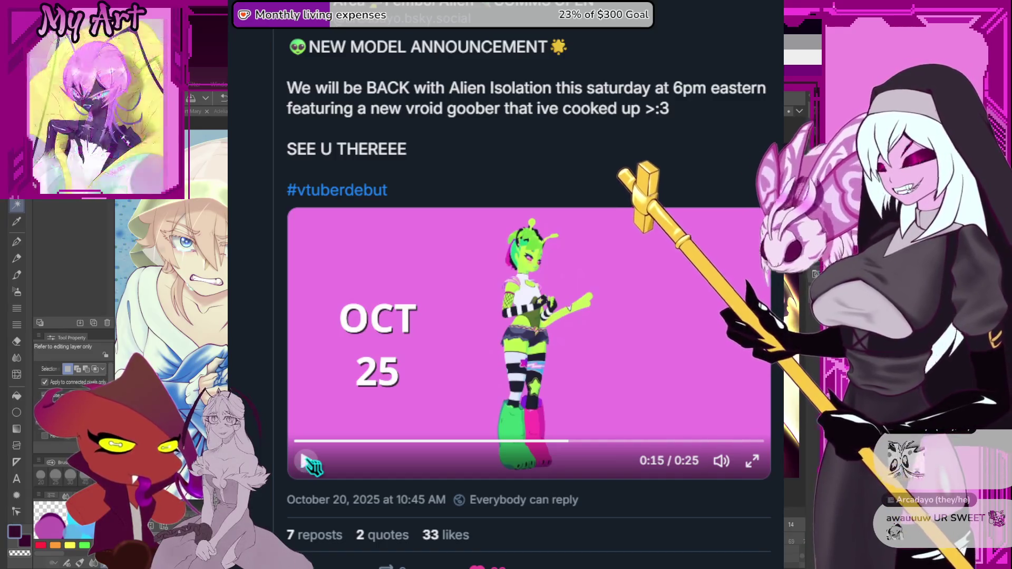
click(307, 460)
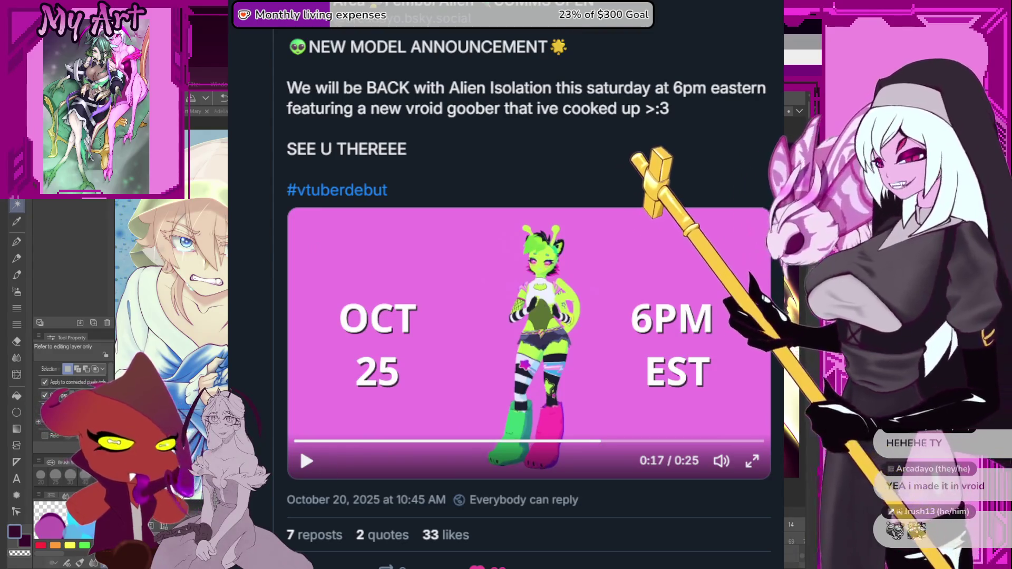
click(365, 441)
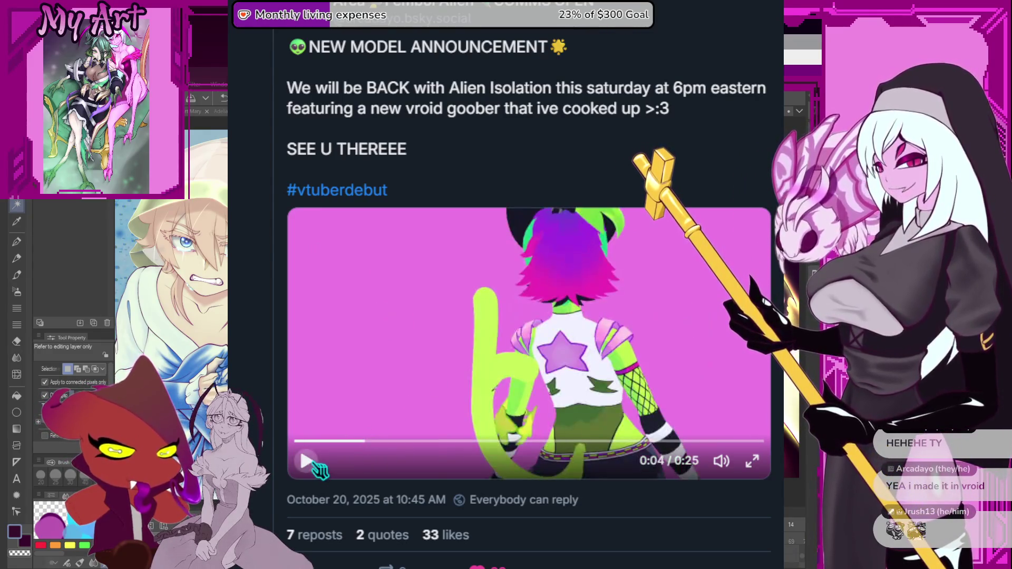
Play the VROID debut video from 0:04, then pause it
click(307, 461)
click(721, 461)
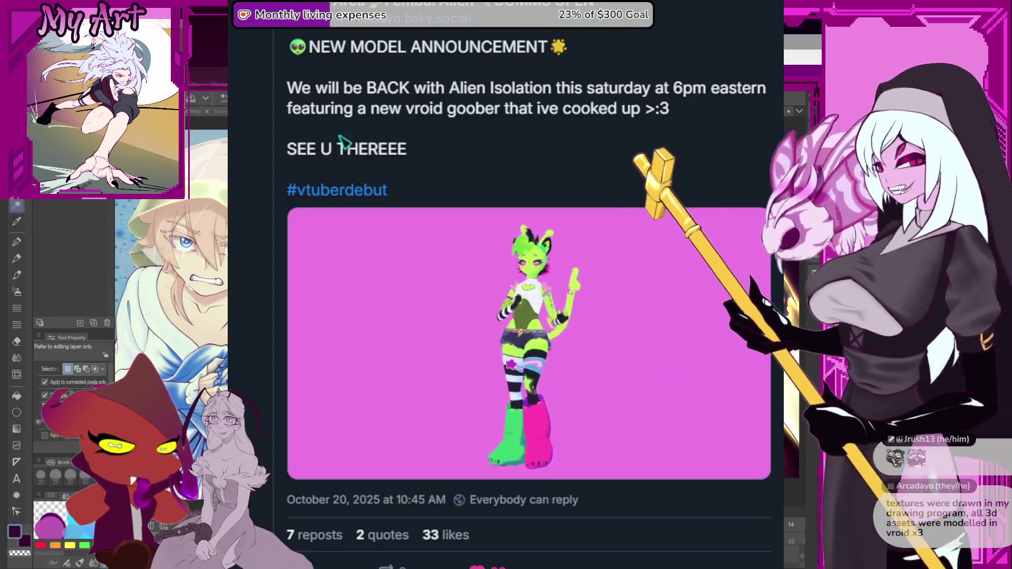
click(565, 291)
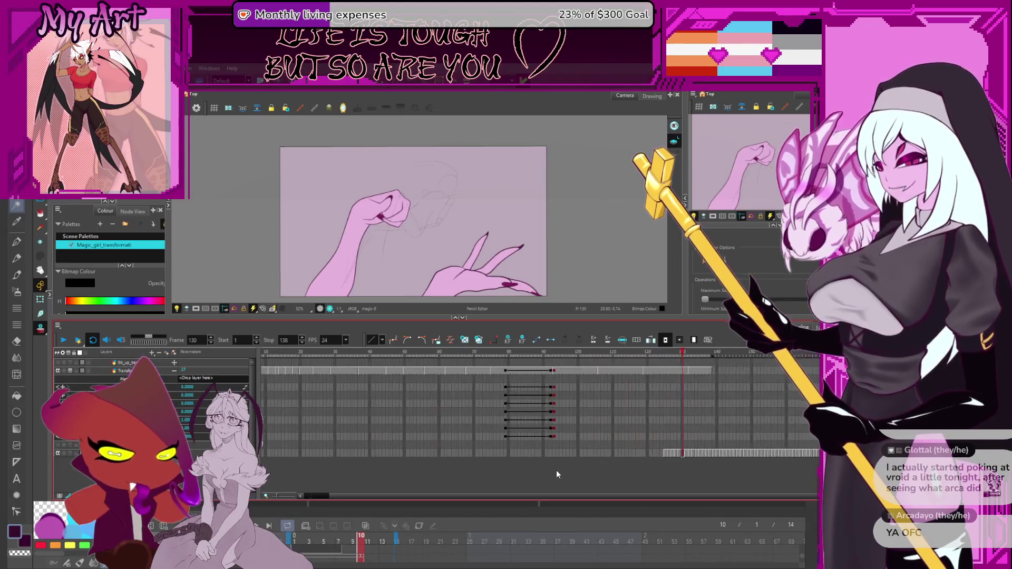
Zoom the timeline in and select the bottom track's cells just past the last hand drawing near frame 130
scroll(560, 475, up, 5)
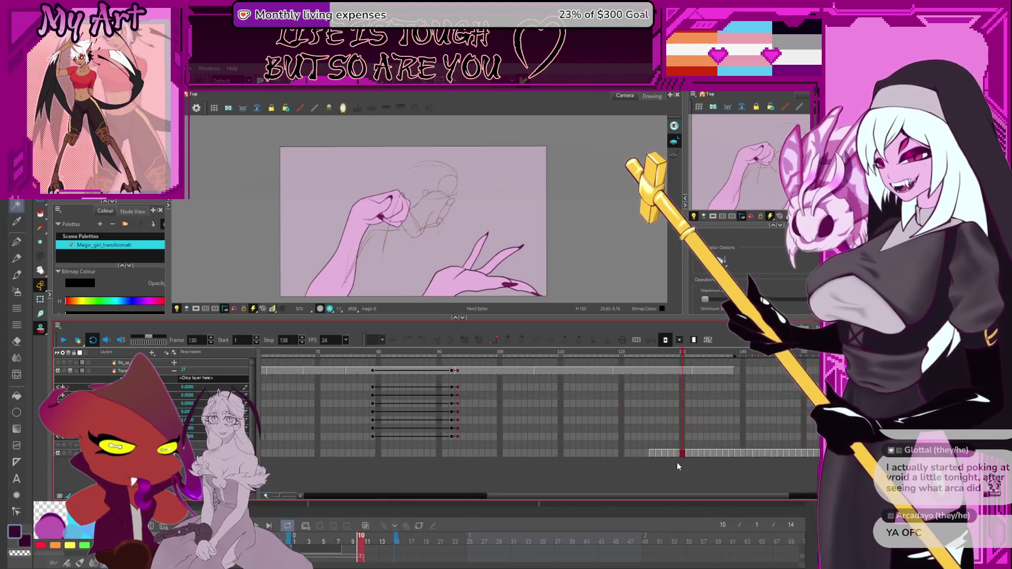
scroll(492, 477, up, 4)
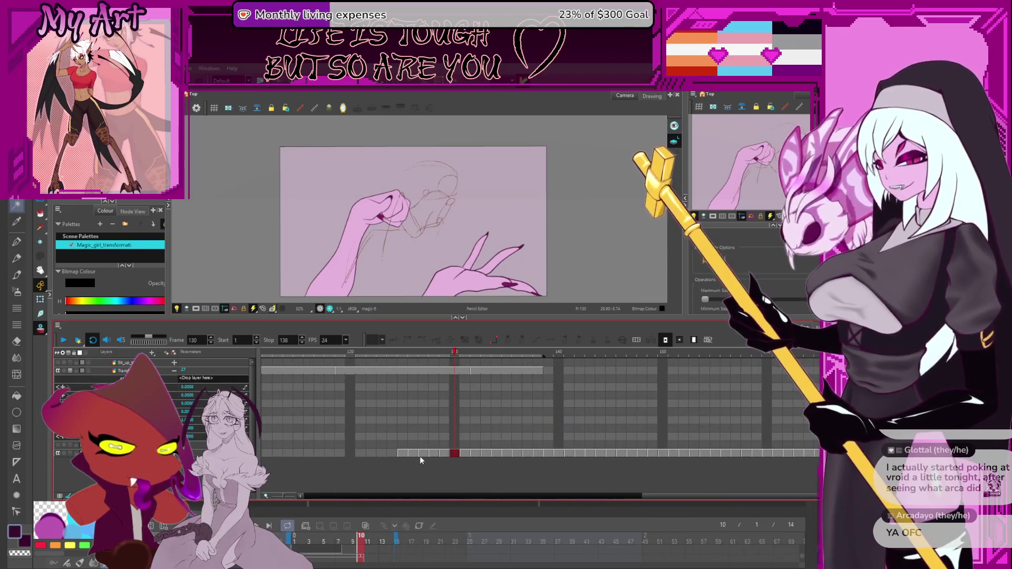
mouse_move(384, 452)
mouse_down()
mouse_move(573, 462)
mouse_move(713, 442)
mouse_up()
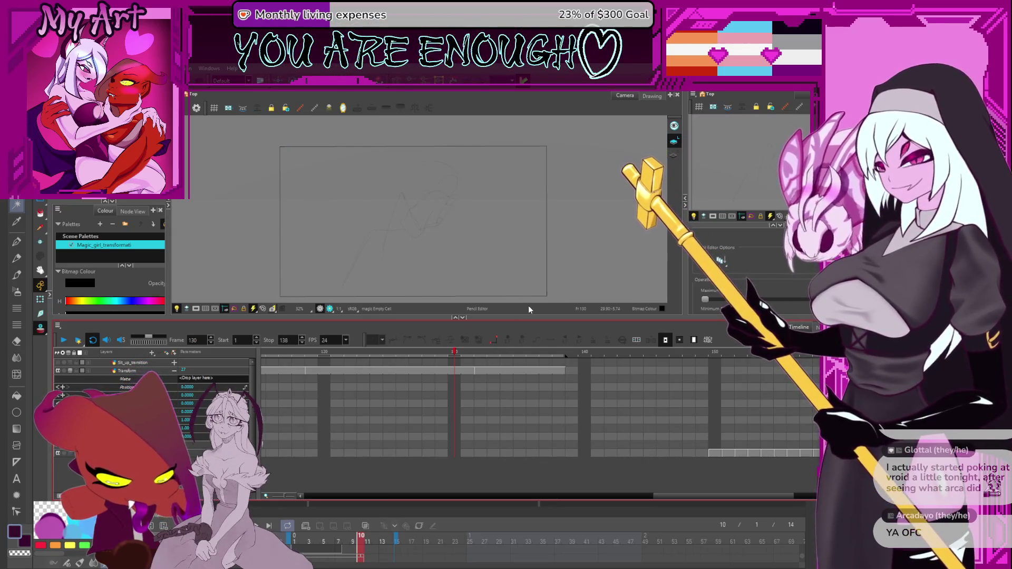
scroll(590, 425, down, 3)
Zoom the timeline out and go to frame 123, an empty magic-layer cell
scroll(588, 407, down, 2)
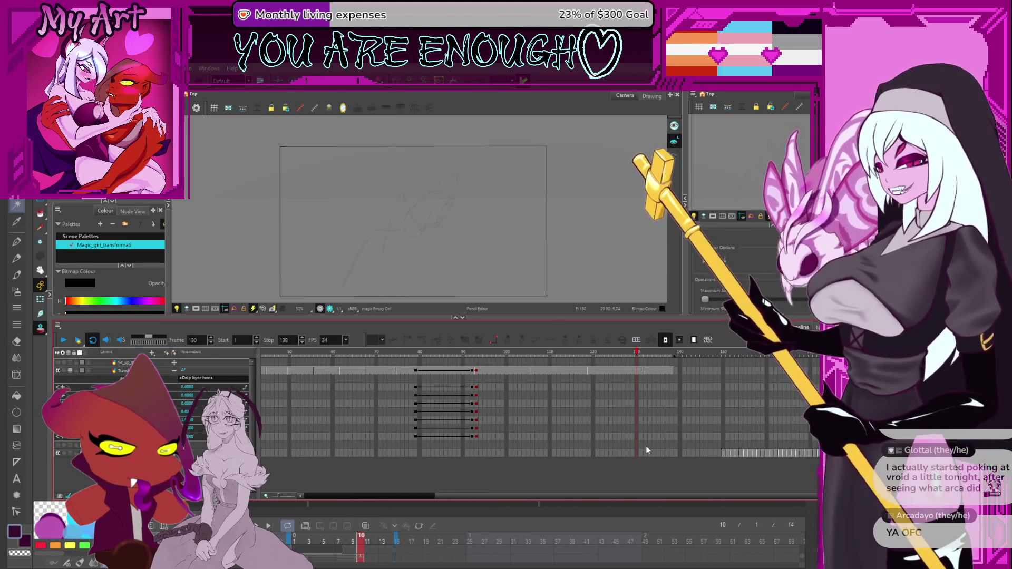
click(607, 393)
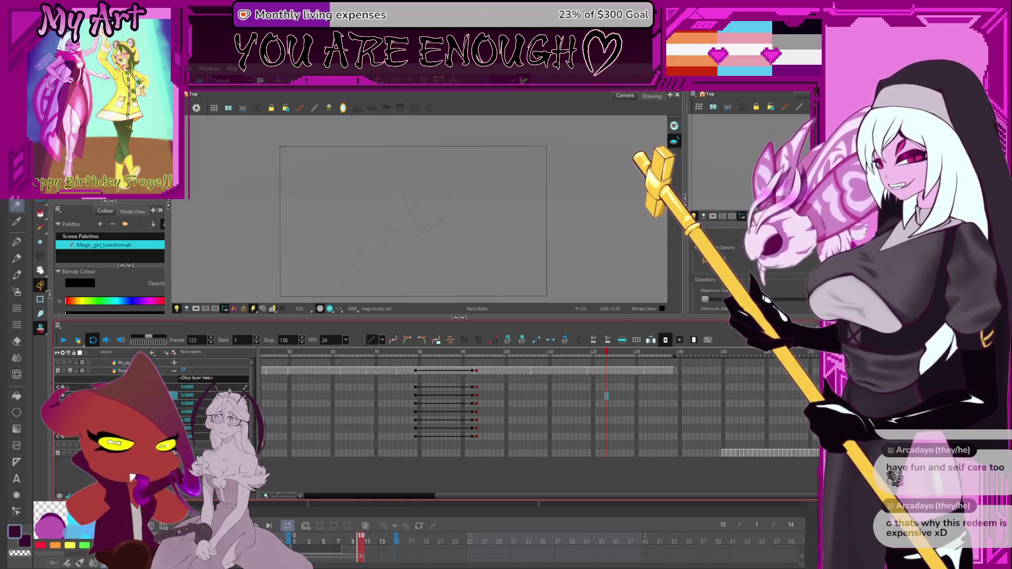
Set the playback Stop frame to 179
click(526, 203)
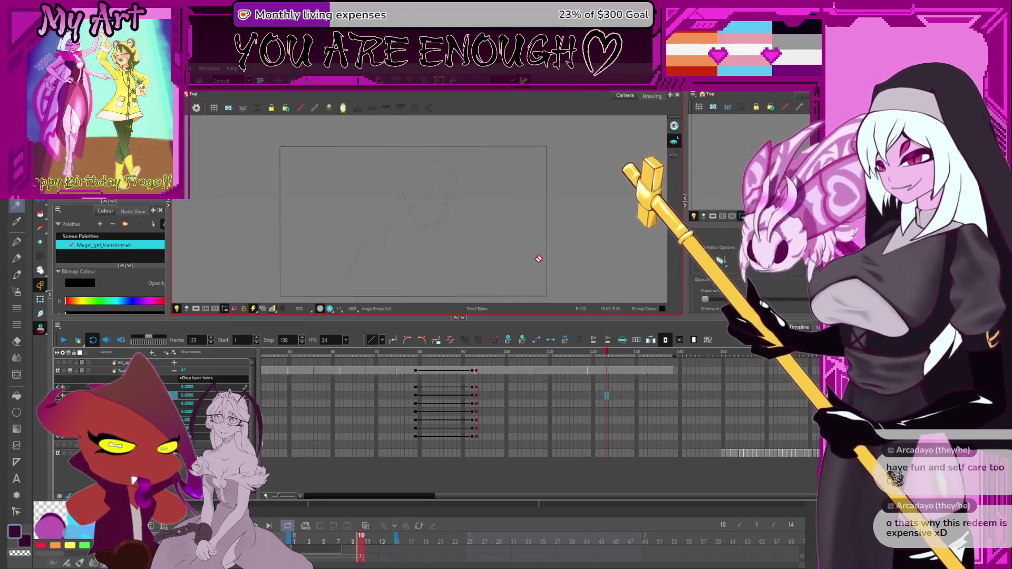
click(638, 369)
click(654, 372)
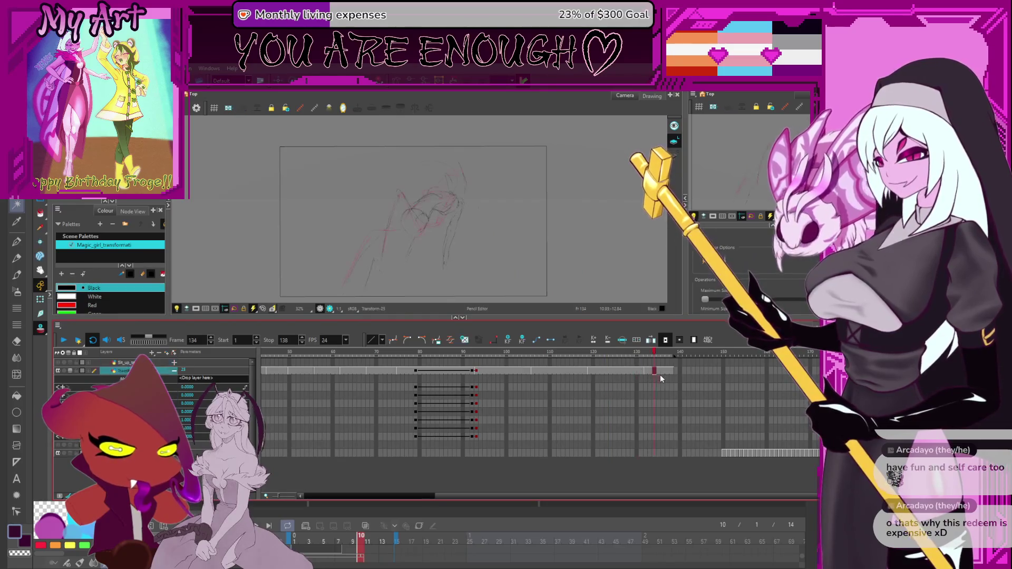
text(179)
key(Return)
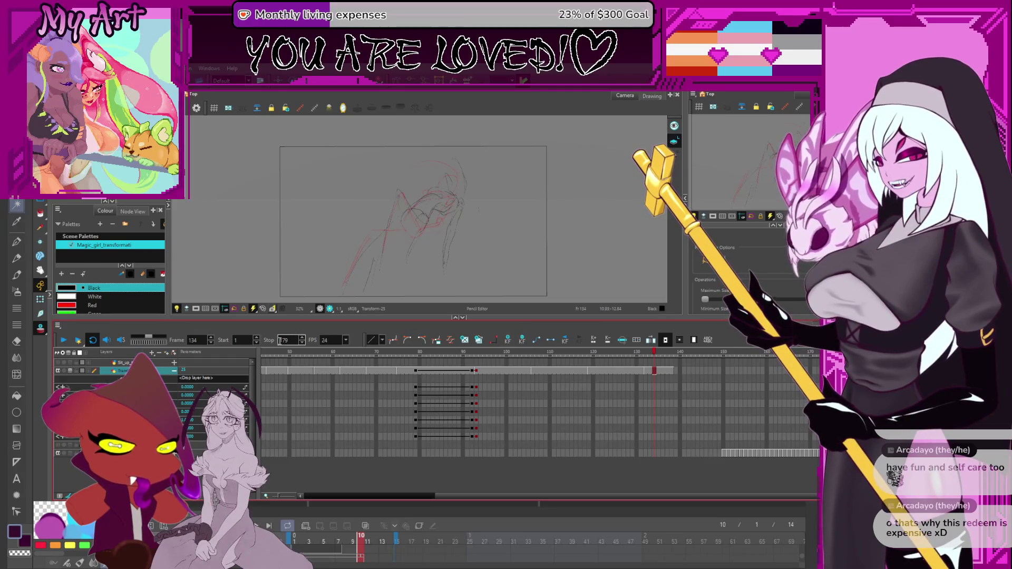
Scrub through frames 137–172 and play the animation back from frame 152
click(667, 412)
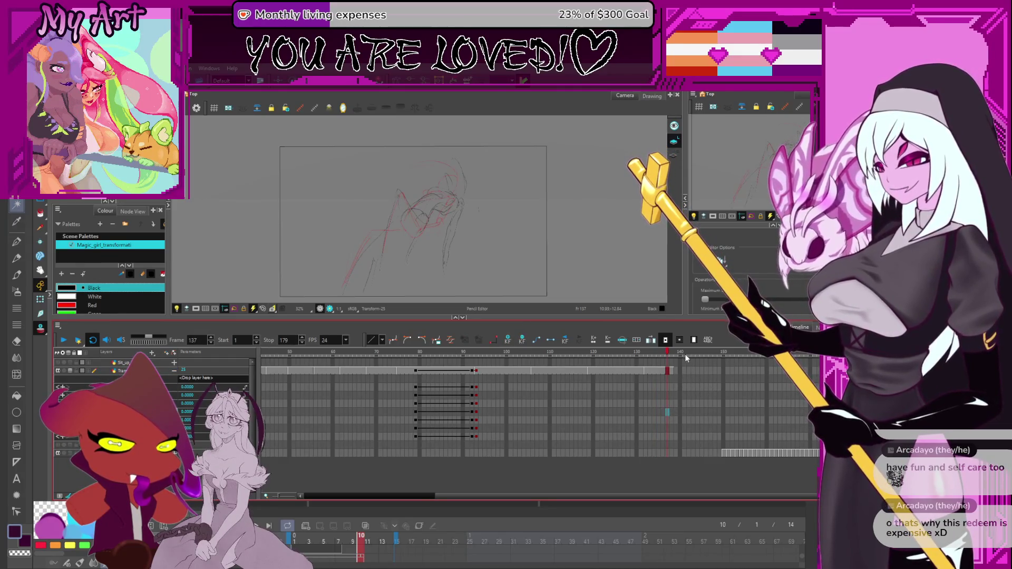
mouse_move(710, 356)
mouse_down()
mouse_move(819, 359)
mouse_move(713, 362)
mouse_up()
click(732, 412)
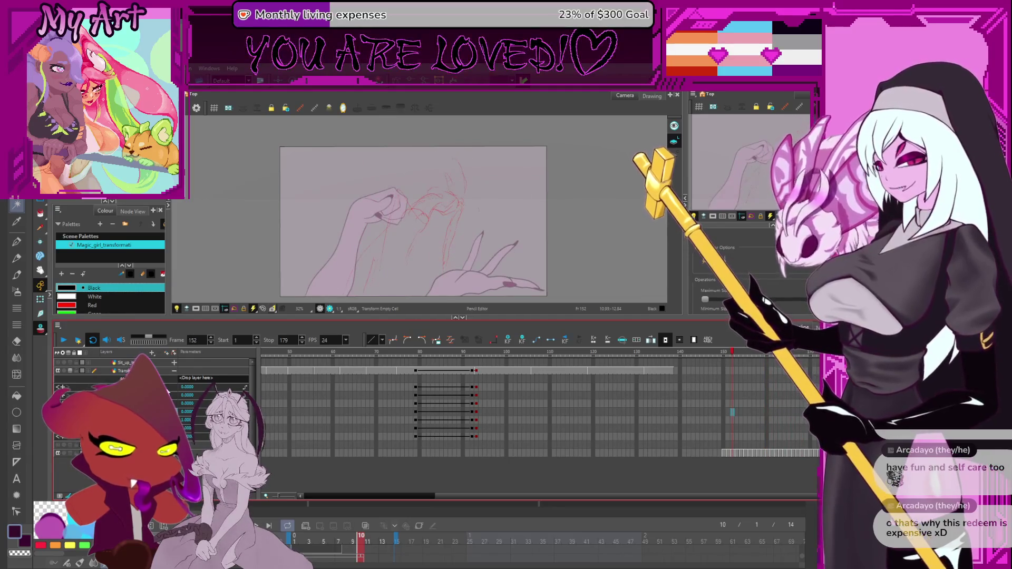
click(64, 342)
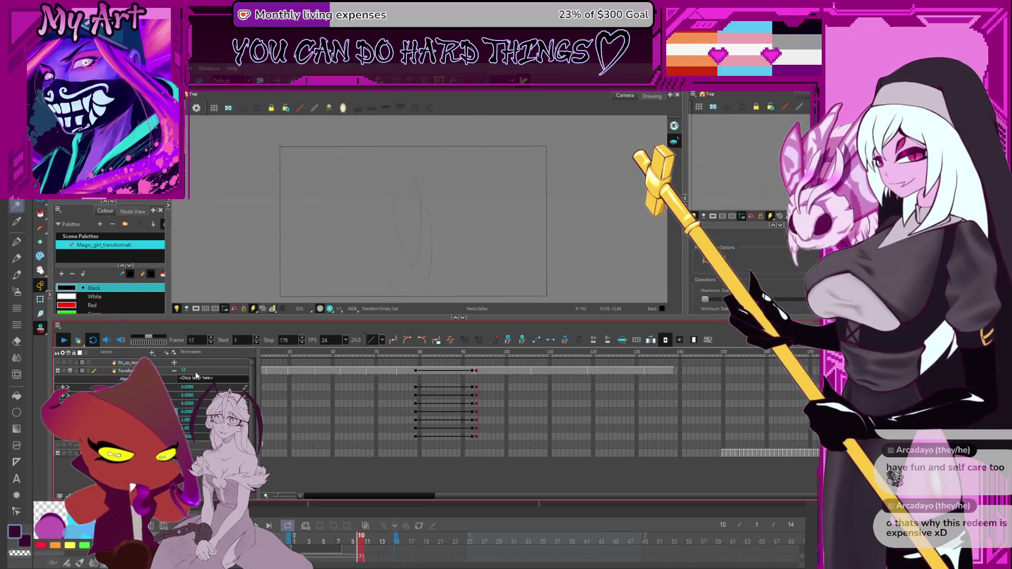
scroll(498, 431, down, 5)
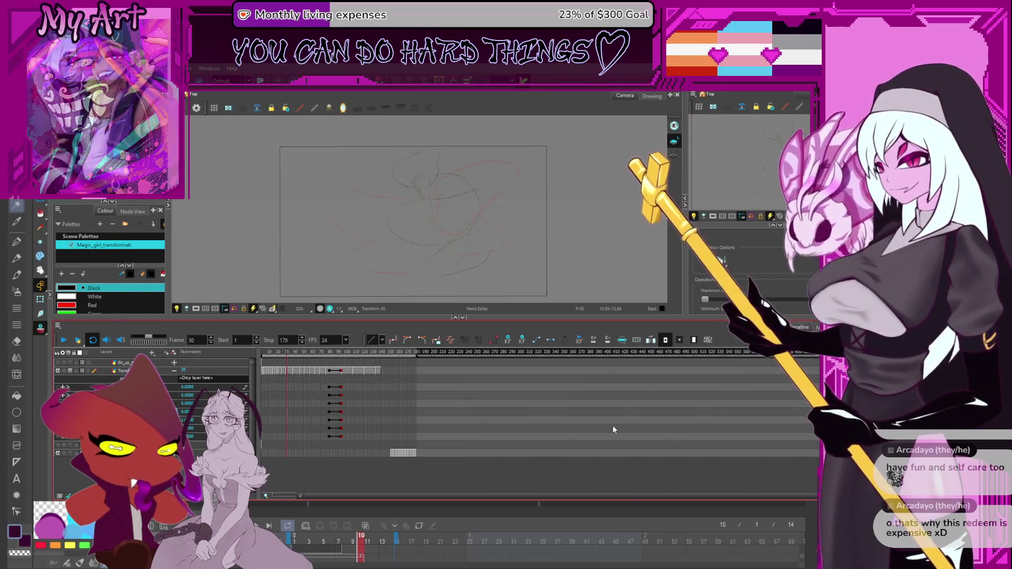
scroll(455, 422, up, 5)
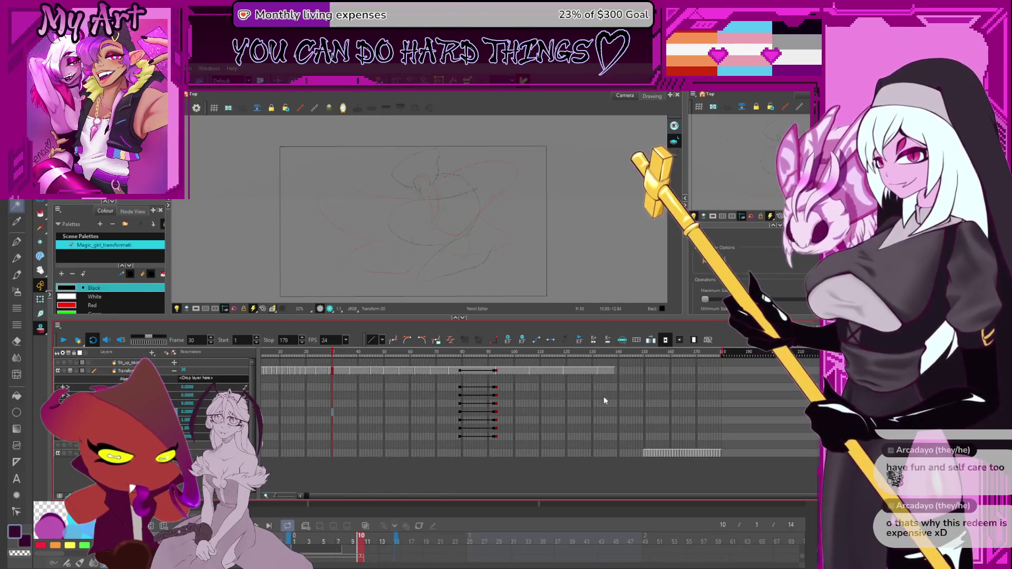
click(653, 459)
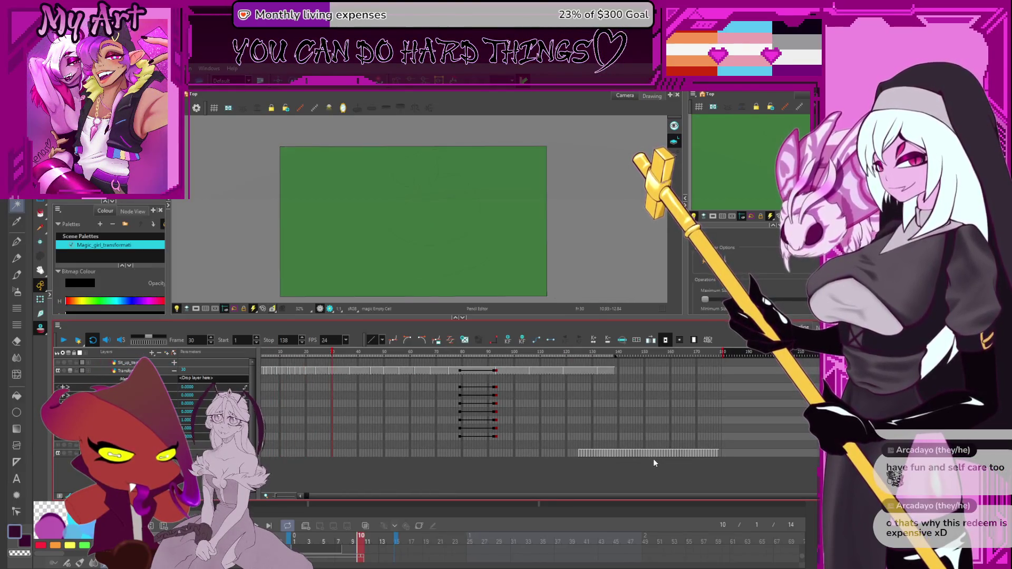
click(723, 353)
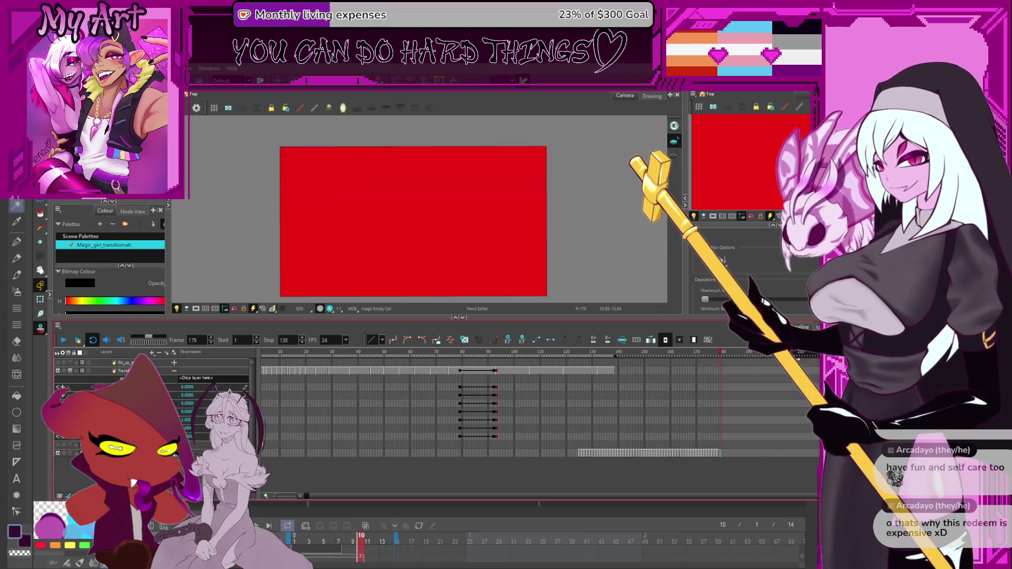
click(736, 354)
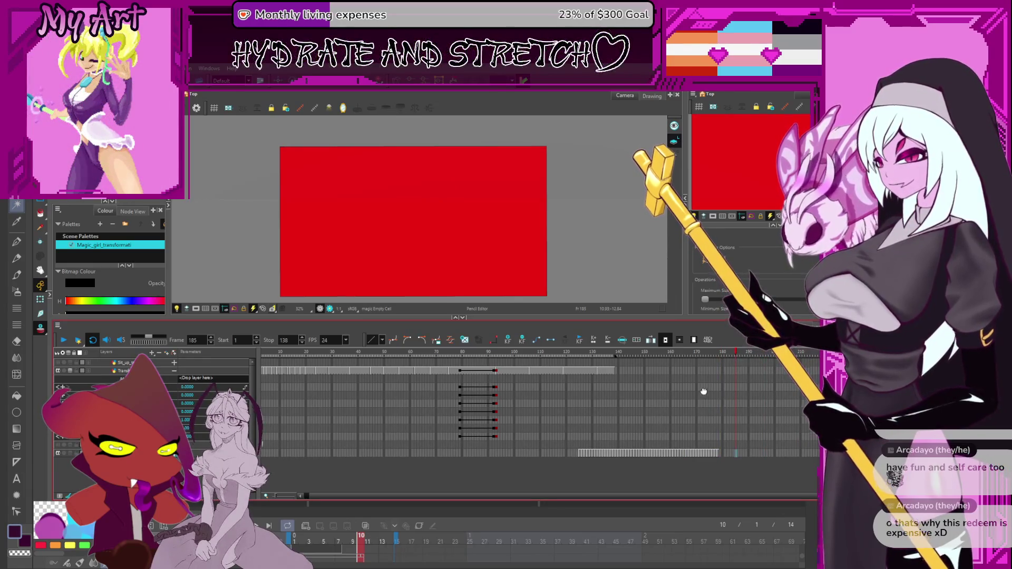
click(689, 353)
drag(675, 353, 715, 353)
key(period)
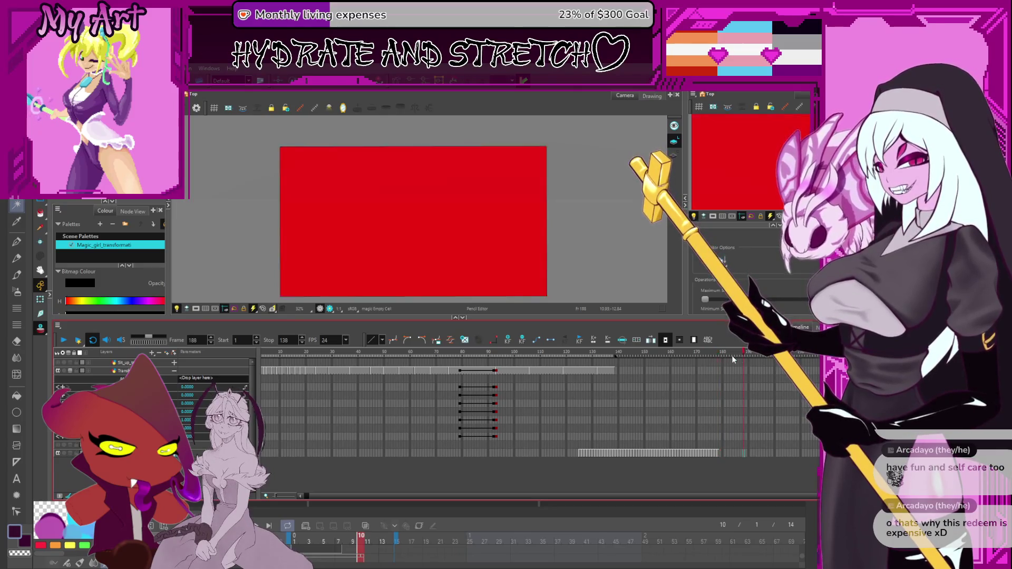
click(694, 395)
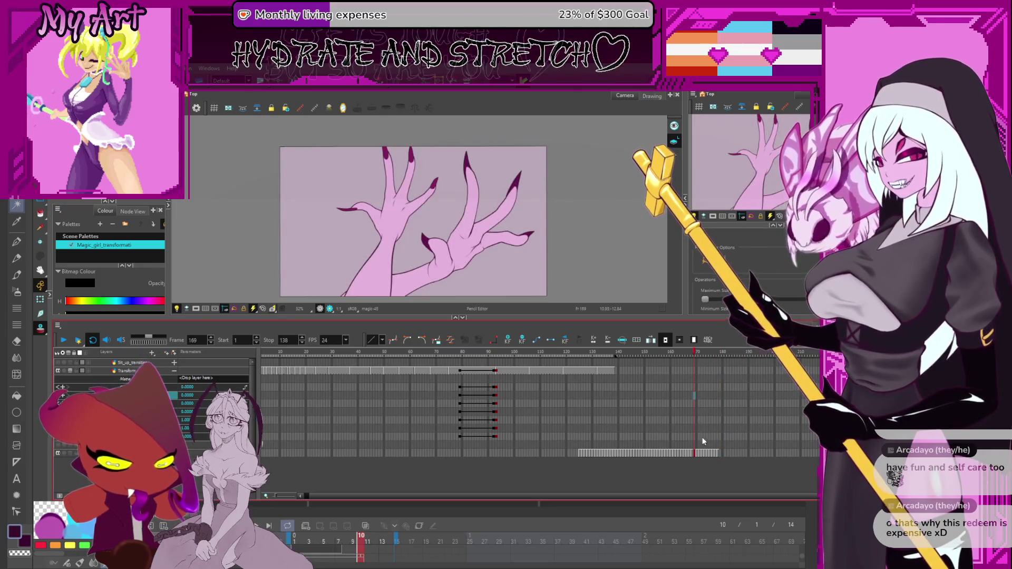
click(560, 429)
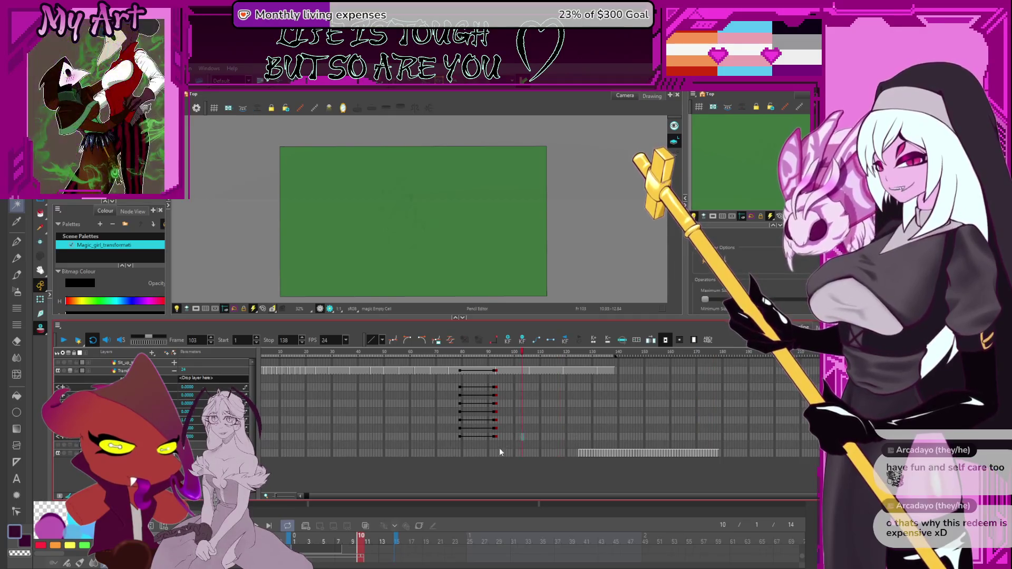
click(452, 444)
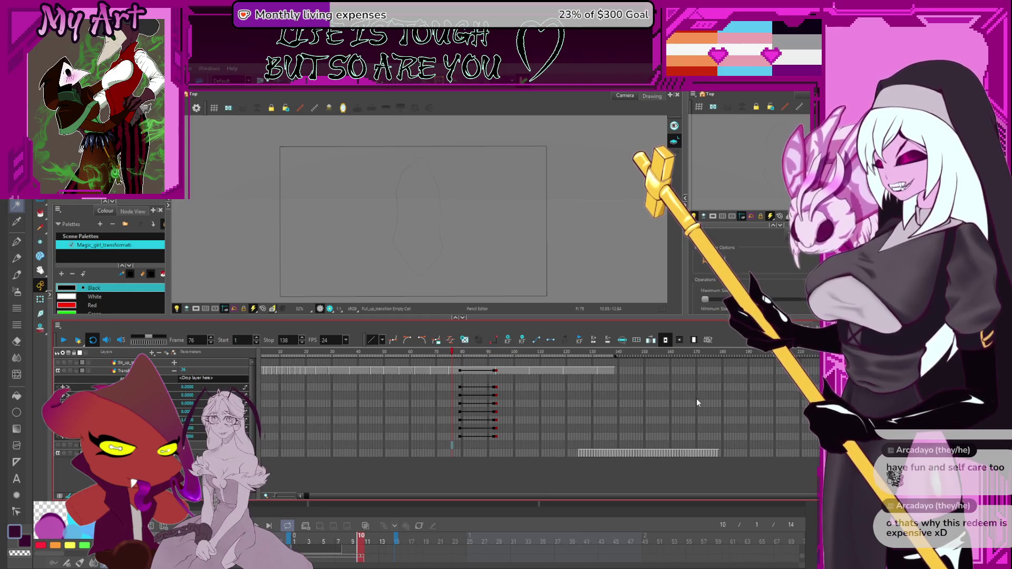
click(746, 403)
mouse_move(738, 448)
mouse_down()
mouse_move(570, 456)
mouse_move(688, 451)
mouse_move(666, 452)
mouse_up()
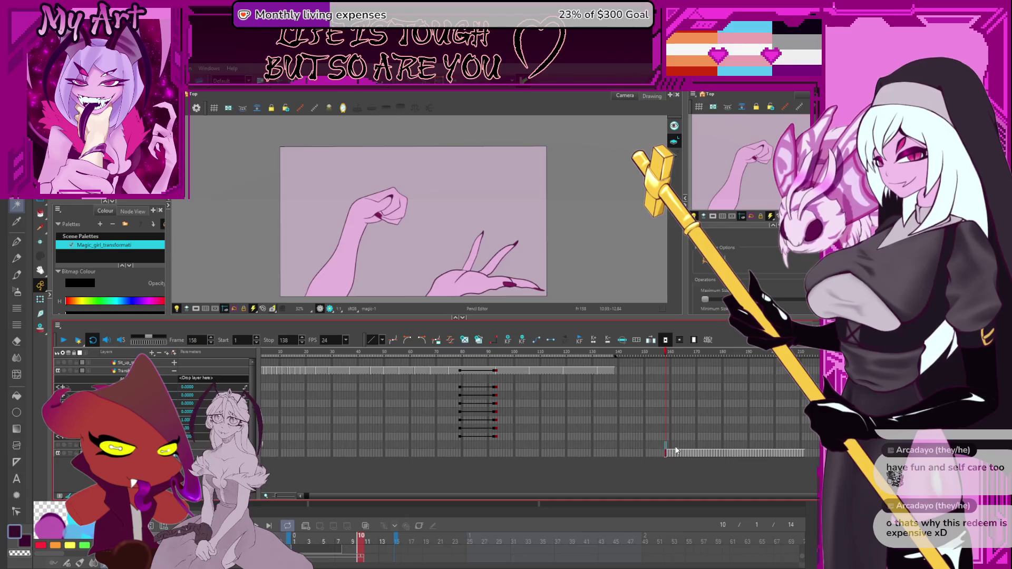
key(ctrl+z)
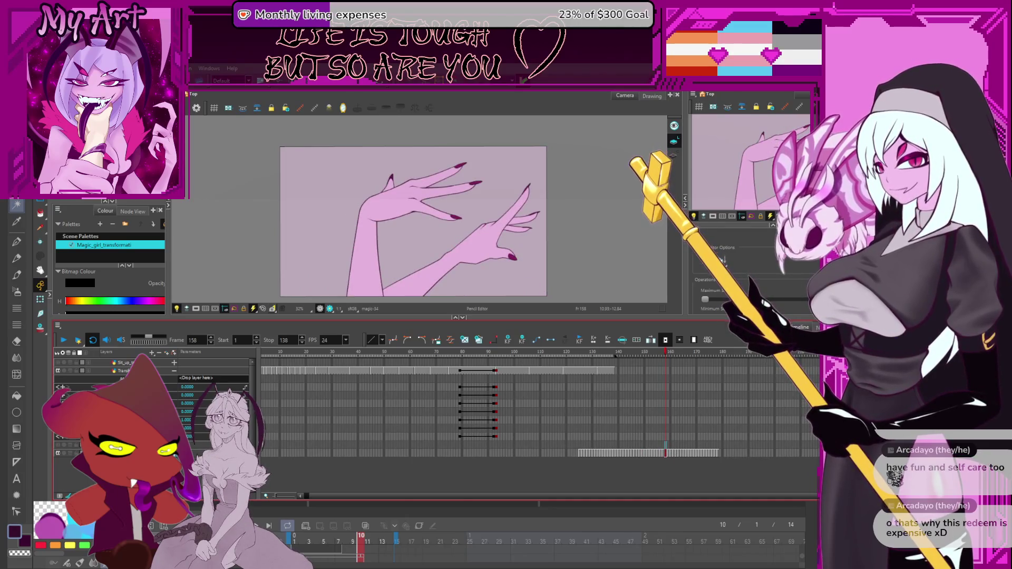
scroll(481, 367, down, 2)
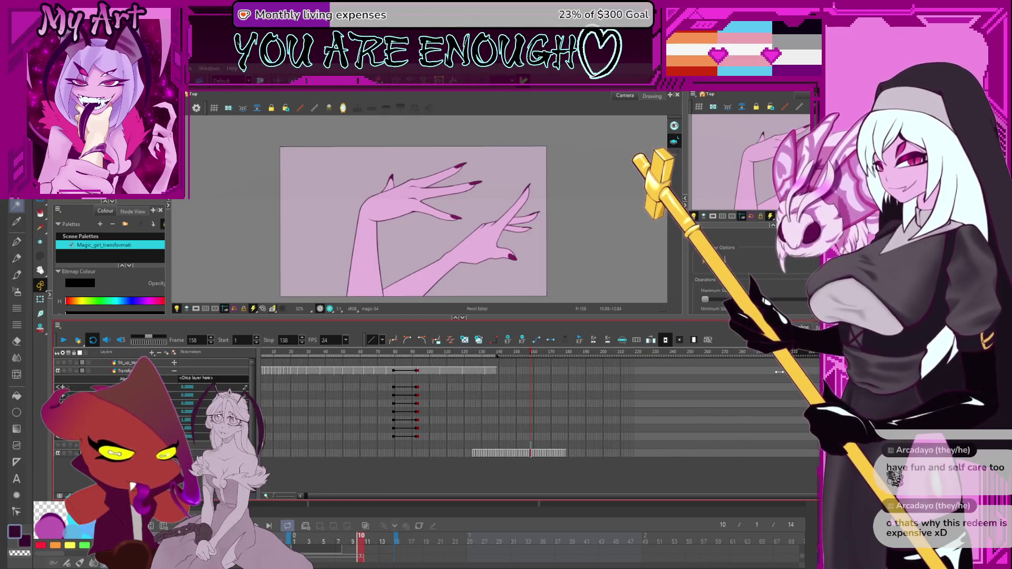
Select the later magic-layer cells and undo an accidental move of them
mouse_move(586, 409)
mouse_down()
mouse_move(552, 438)
mouse_move(469, 469)
mouse_up()
scroll(496, 459, up, 1)
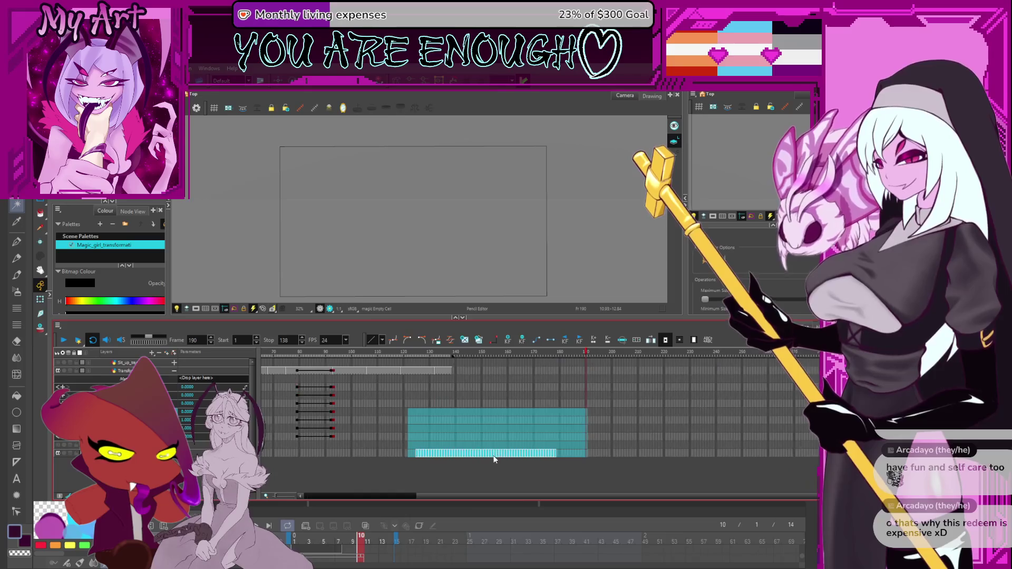
scroll(437, 456, up, 1)
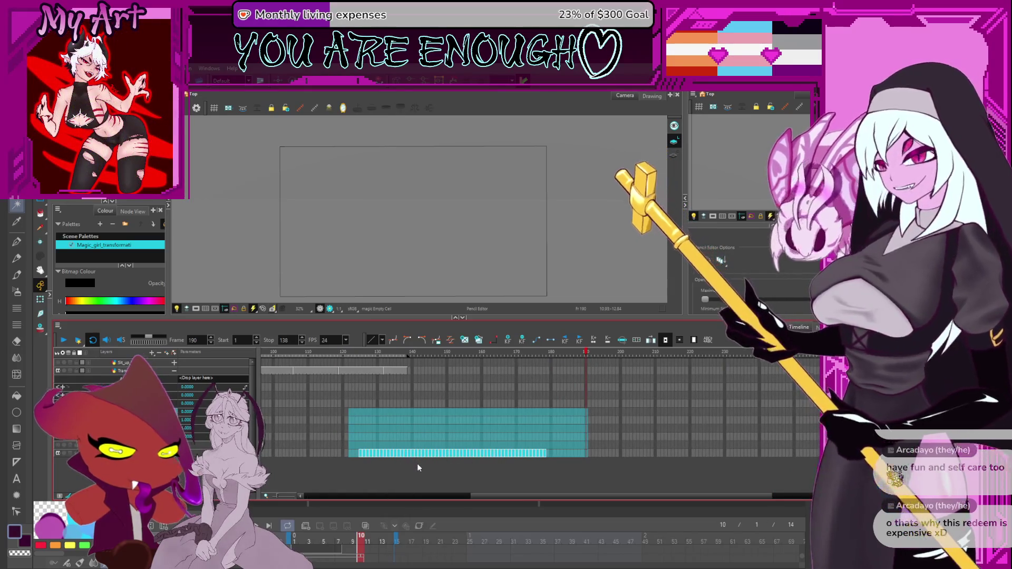
drag(411, 453, 573, 453)
key(ctrl+z)
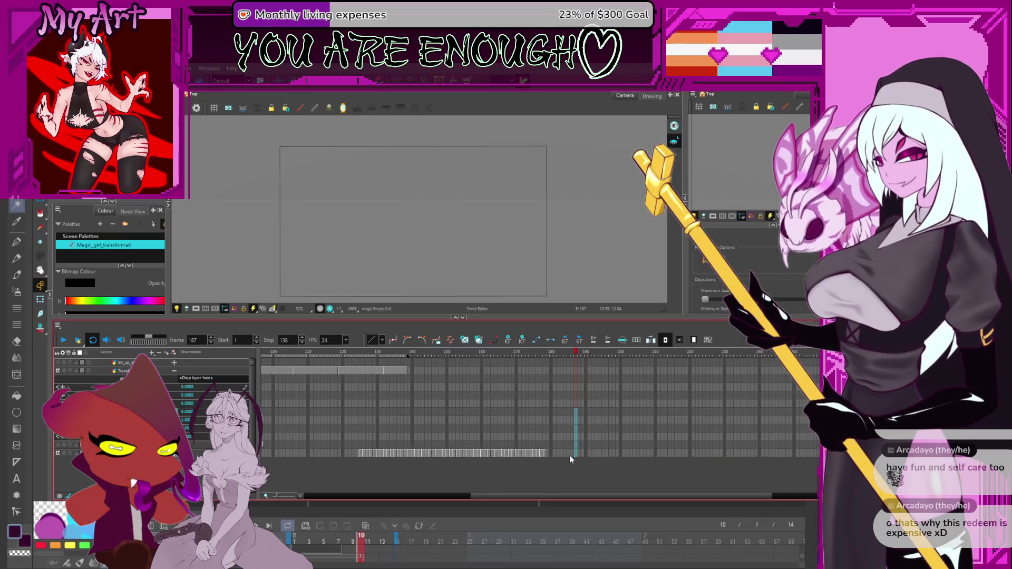
click(546, 452)
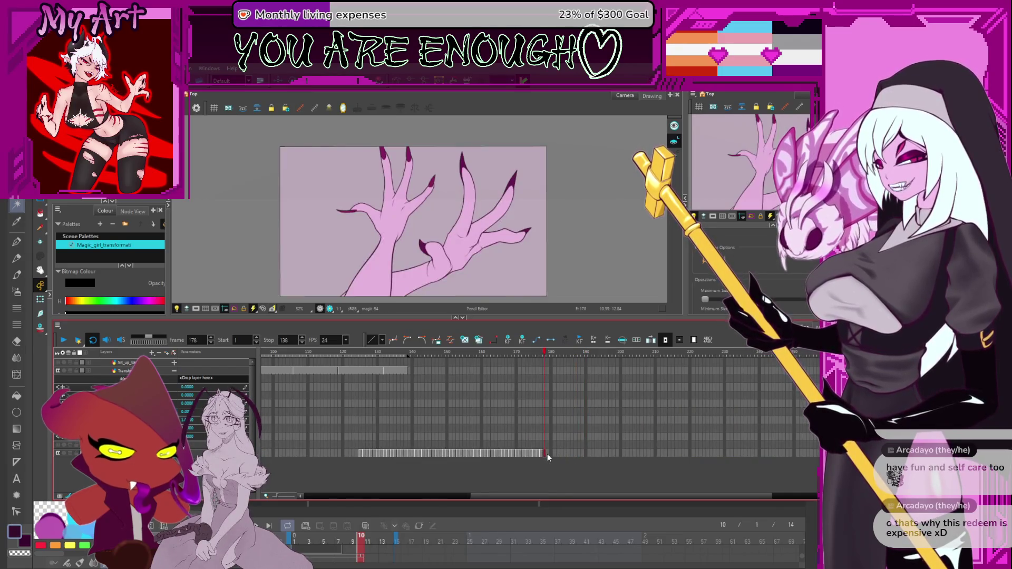
Drag the magic drawings from frame 125 to start near frame 156, then play back to check timing
click(360, 453)
scroll(358, 454, up, 3)
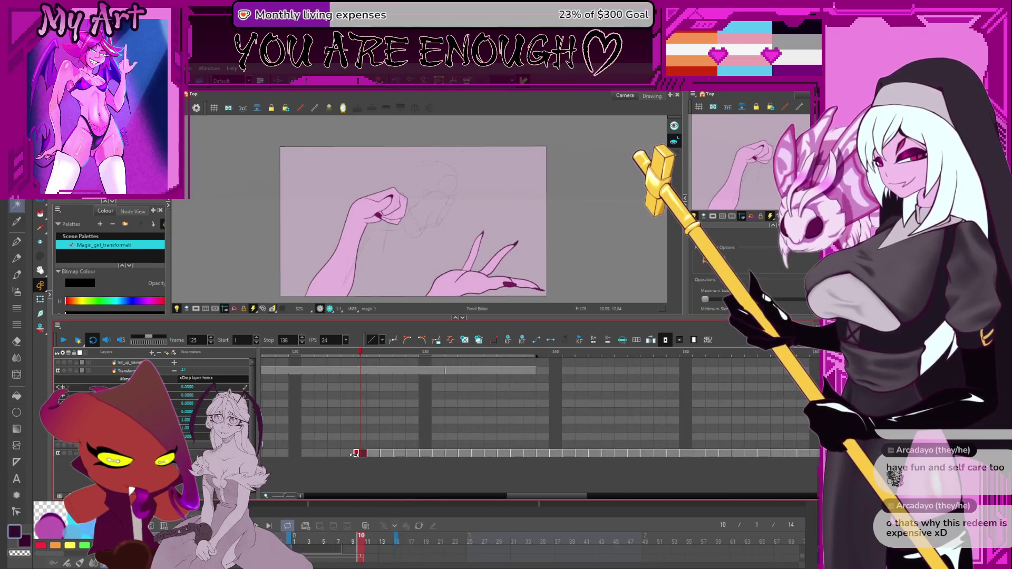
drag(352, 454, 569, 442)
mouse_move(758, 452)
mouse_down()
mouse_move(776, 456)
mouse_move(761, 450)
mouse_up()
scroll(761, 450, down, 3)
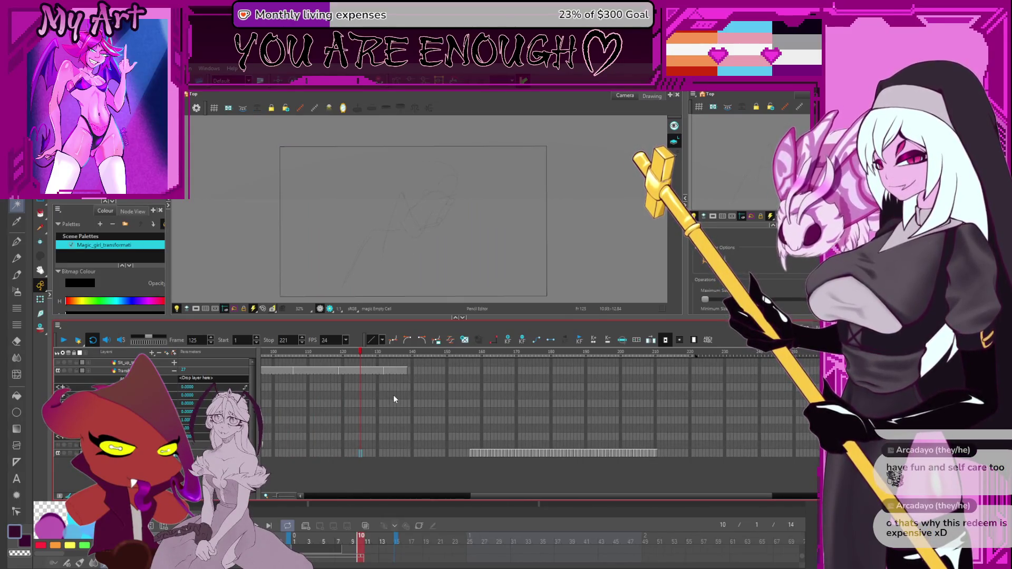
click(64, 340)
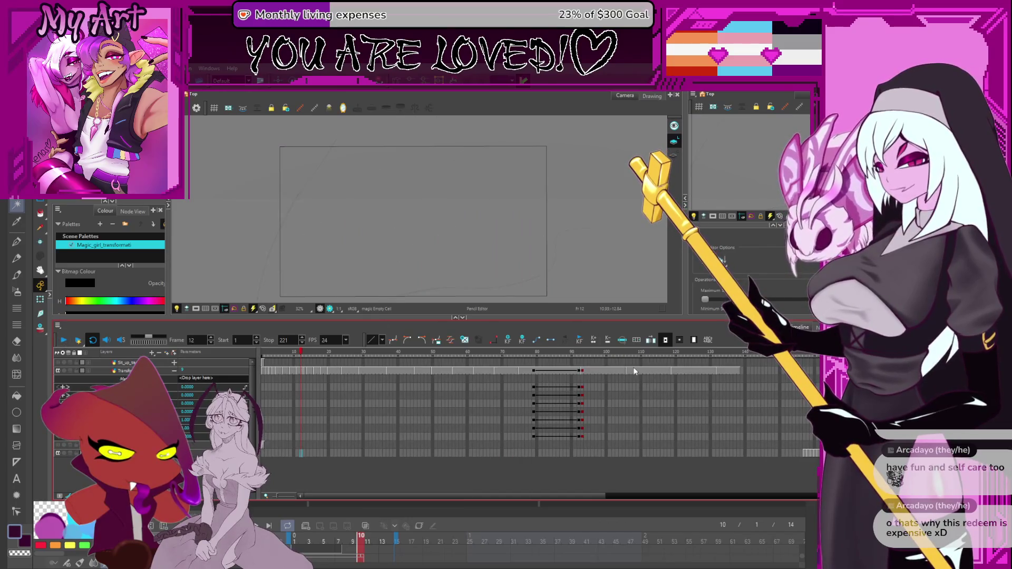
mouse_move(653, 418)
mouse_down()
mouse_move(532, 432)
mouse_move(501, 461)
mouse_move(451, 457)
mouse_move(563, 454)
mouse_up()
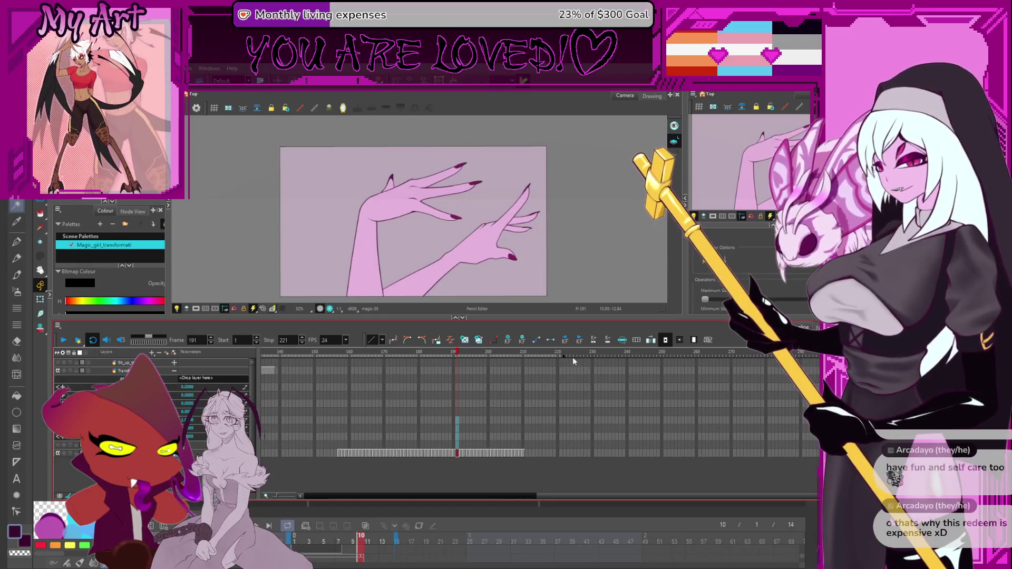
Select the magic cells from frame 157 onward and shift them further later
click(662, 373)
mouse_move(550, 409)
mouse_down()
mouse_move(474, 452)
mouse_move(342, 462)
mouse_up()
click(340, 456)
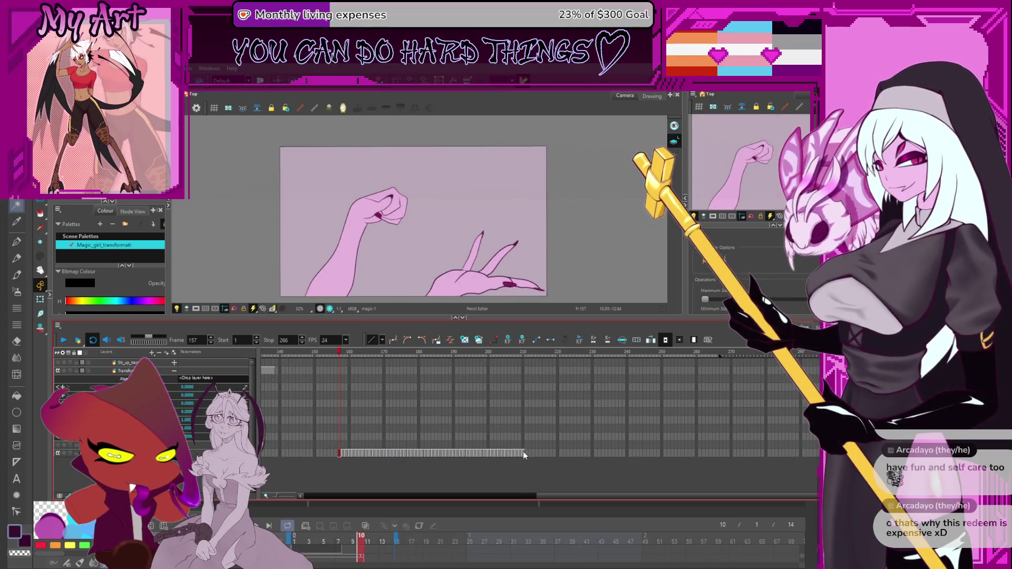
shift+click(523, 455)
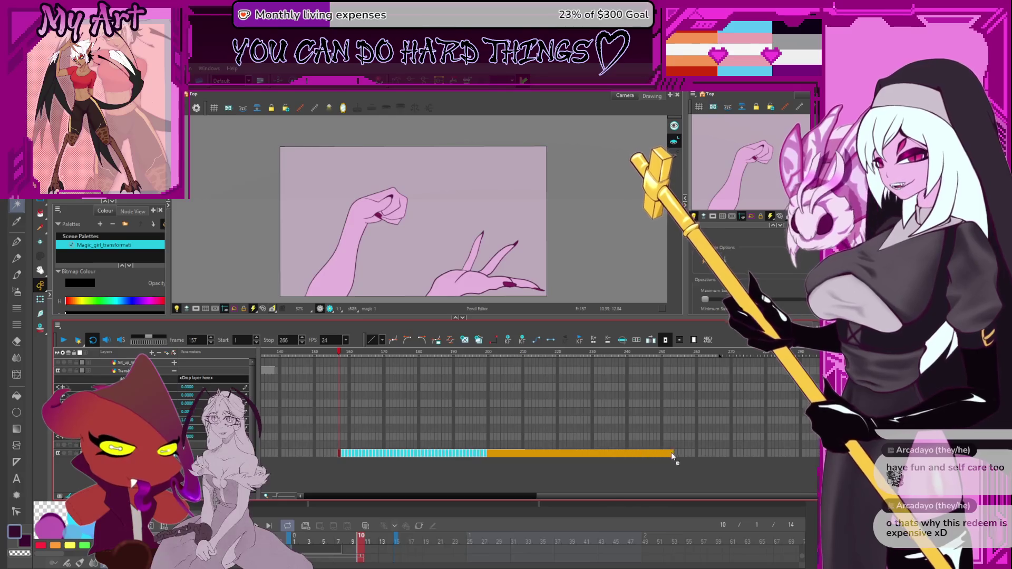
drag(663, 456, 683, 456)
scroll(485, 406, left, 5)
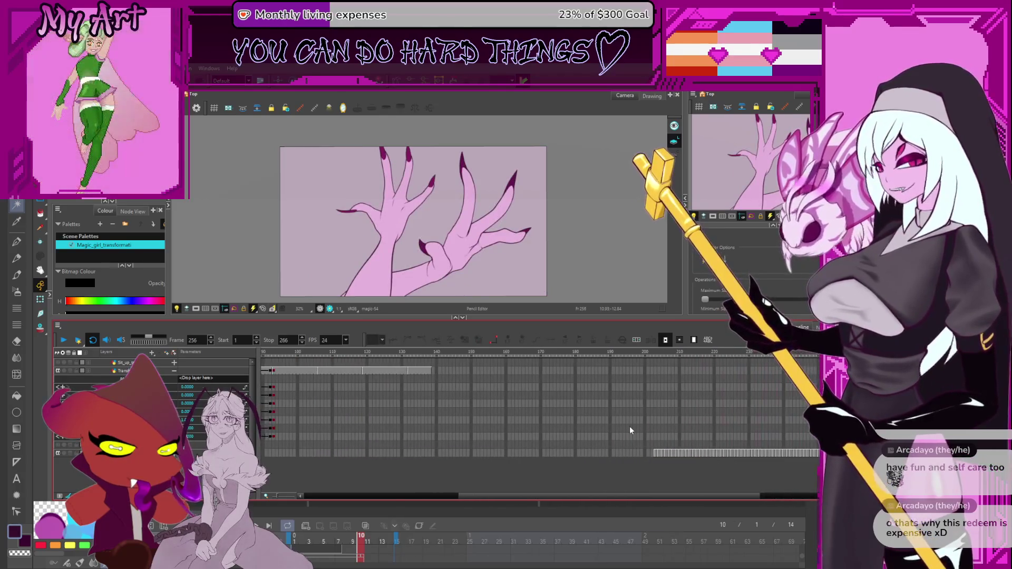
Inspect the Sit_up, Transform and magic layer cells around frames 137–149
click(464, 352)
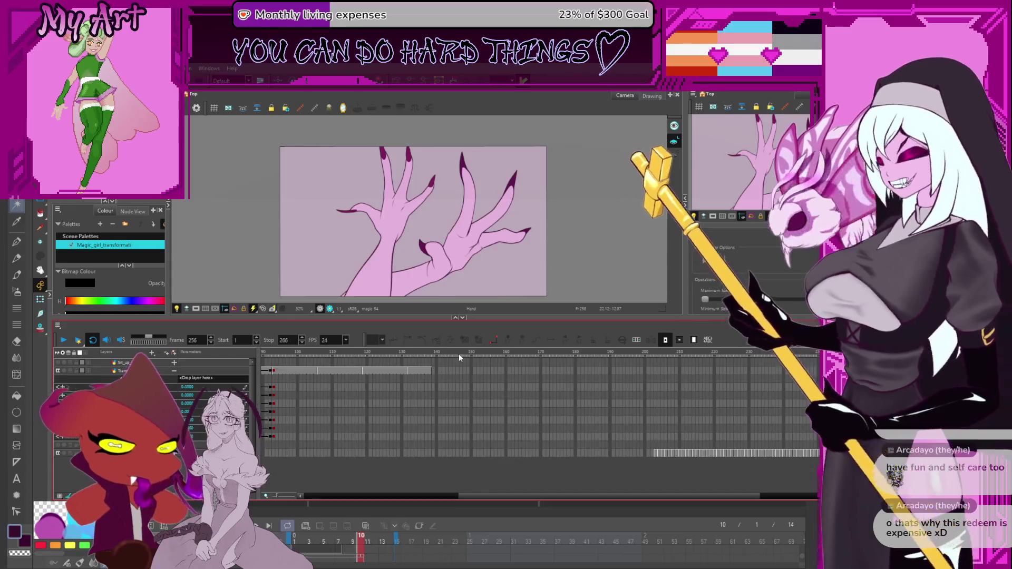
click(426, 371)
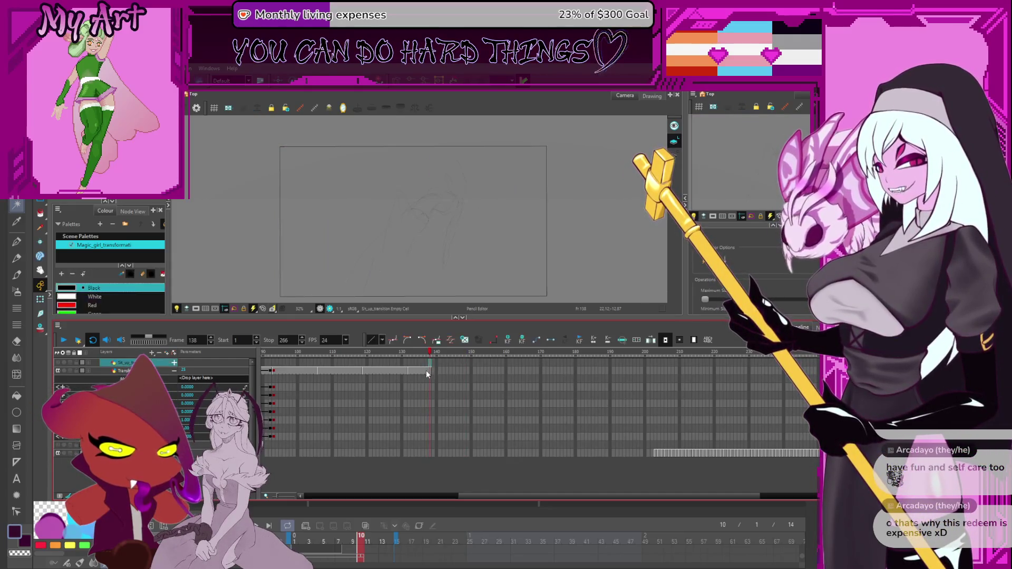
click(434, 371)
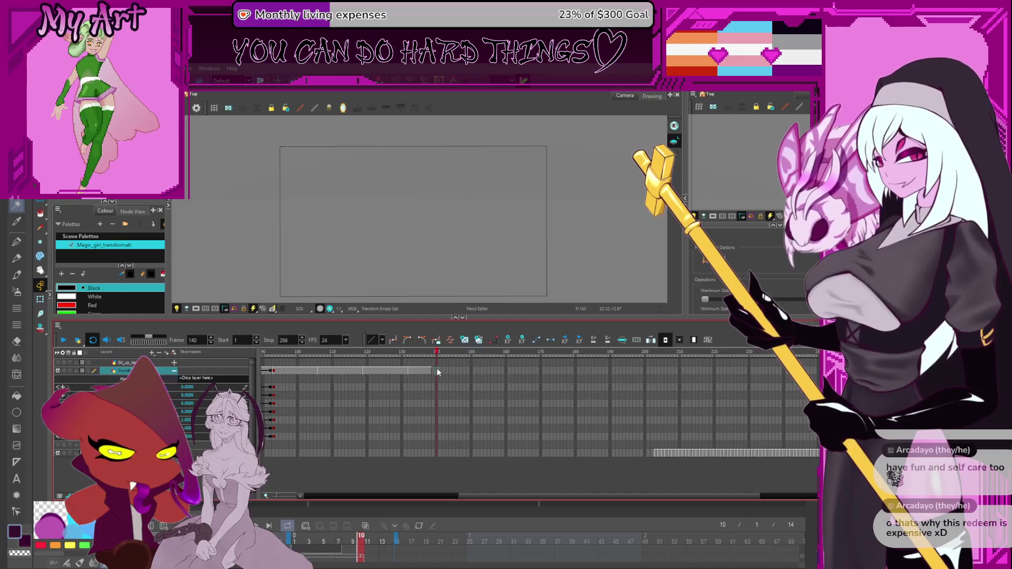
click(425, 370)
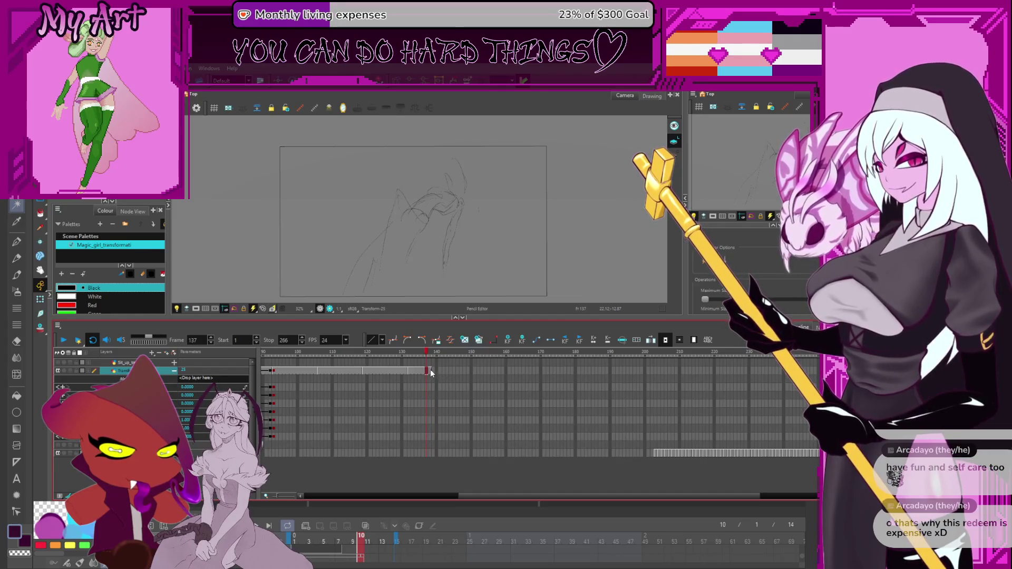
click(433, 378)
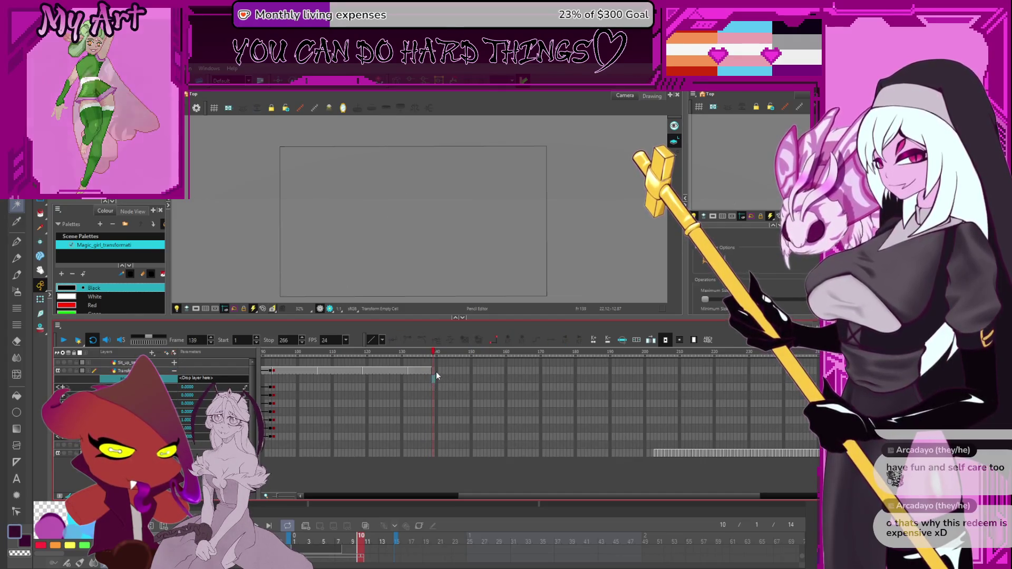
click(433, 371)
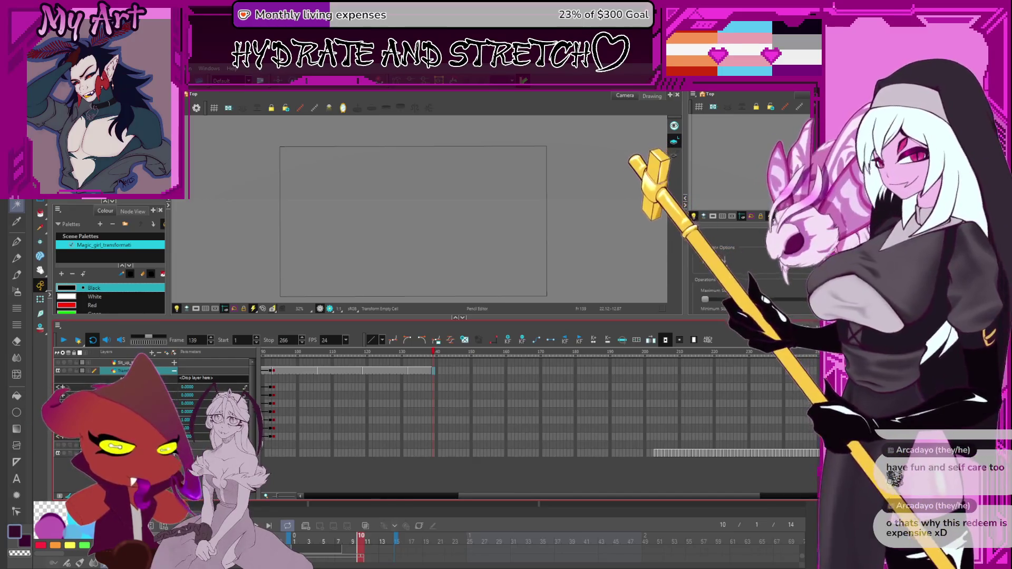
click(469, 452)
scroll(463, 414, up, 5)
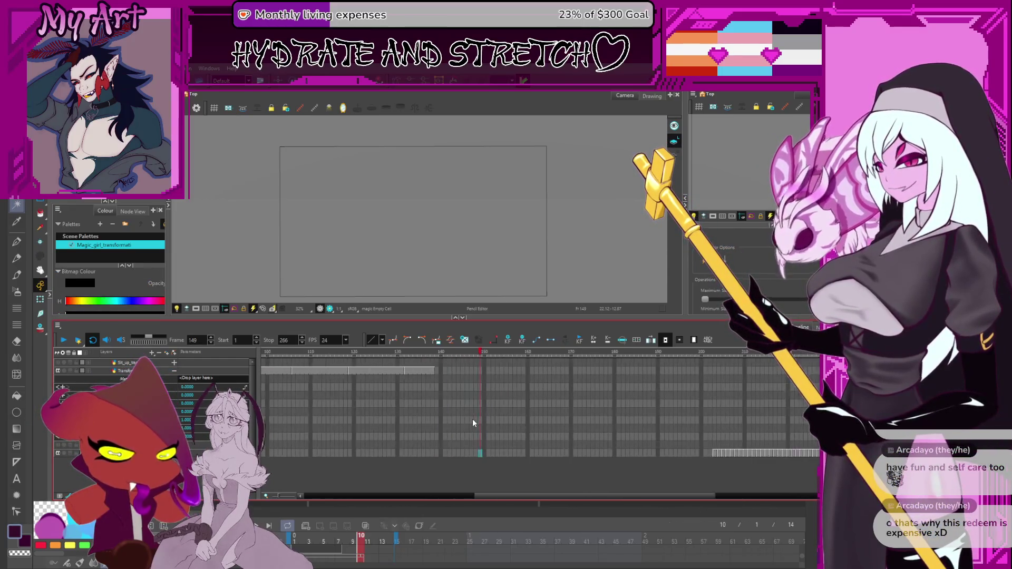
drag(526, 409, 548, 407)
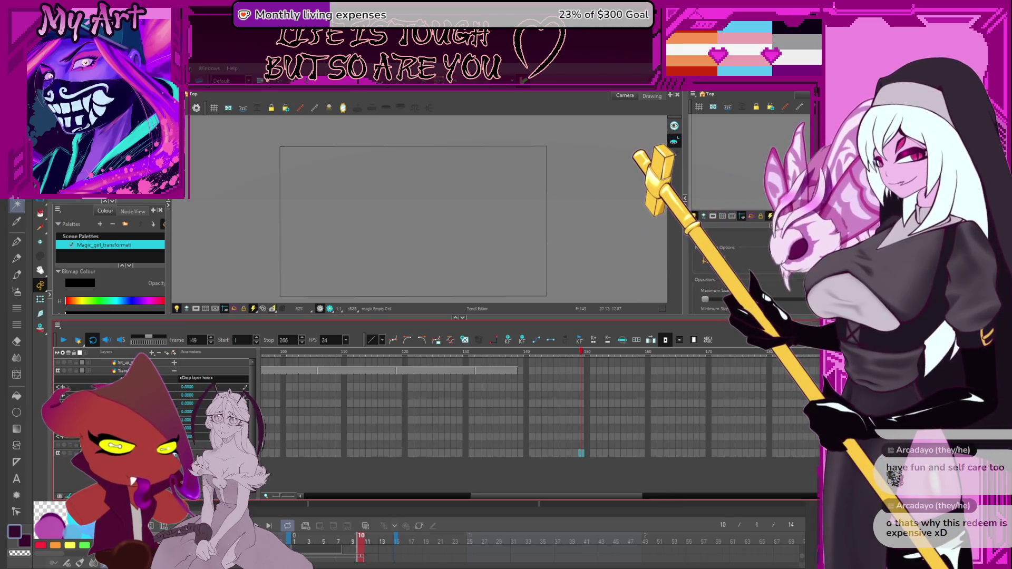
Extend the Transform sketch at frame 132 later along the timeline and review it at frame 113
click(529, 353)
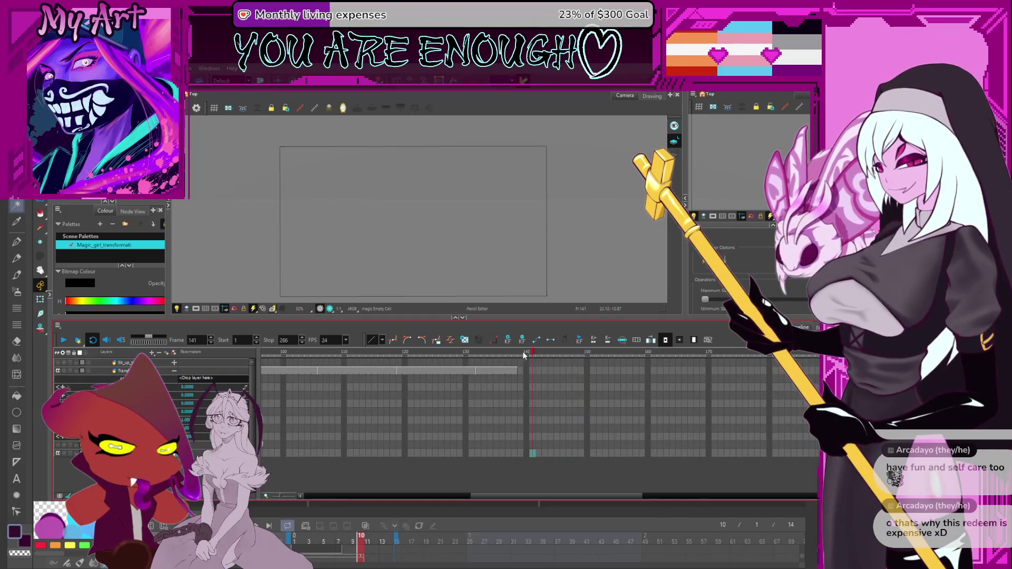
click(386, 362)
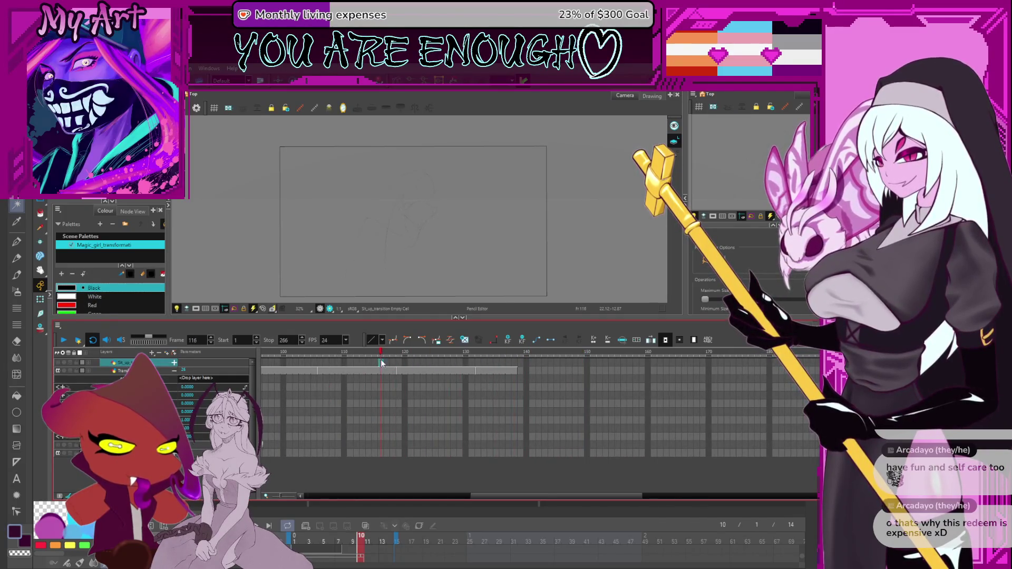
click(515, 362)
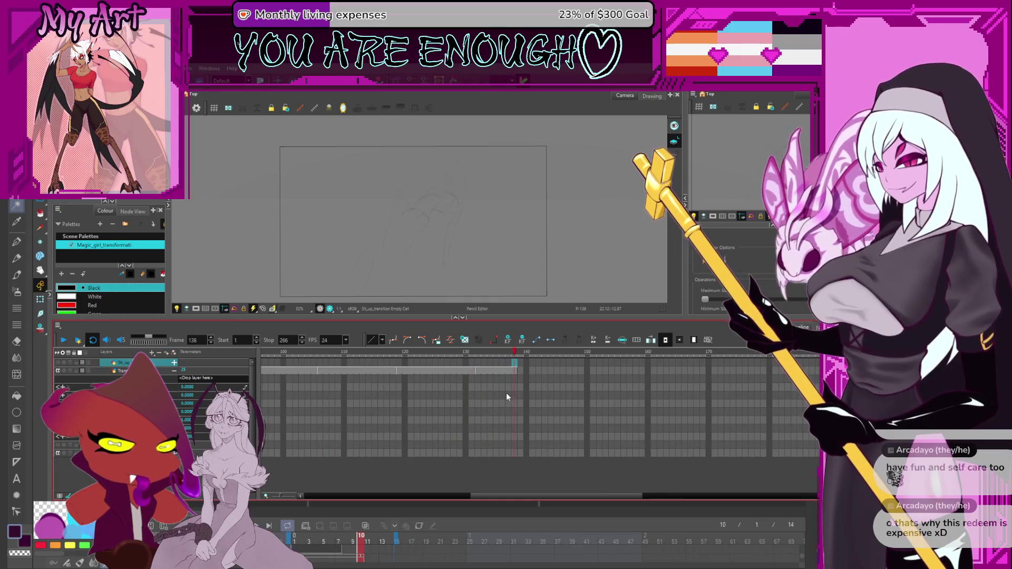
click(476, 371)
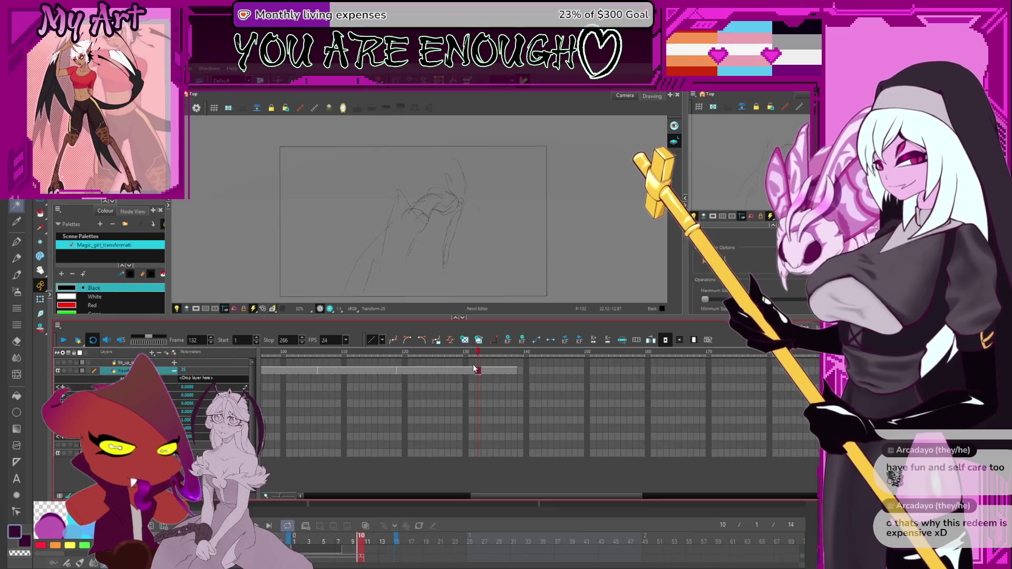
scroll(476, 373, up, 2)
mouse_move(476, 373)
mouse_down()
mouse_move(552, 384)
mouse_move(534, 386)
mouse_up()
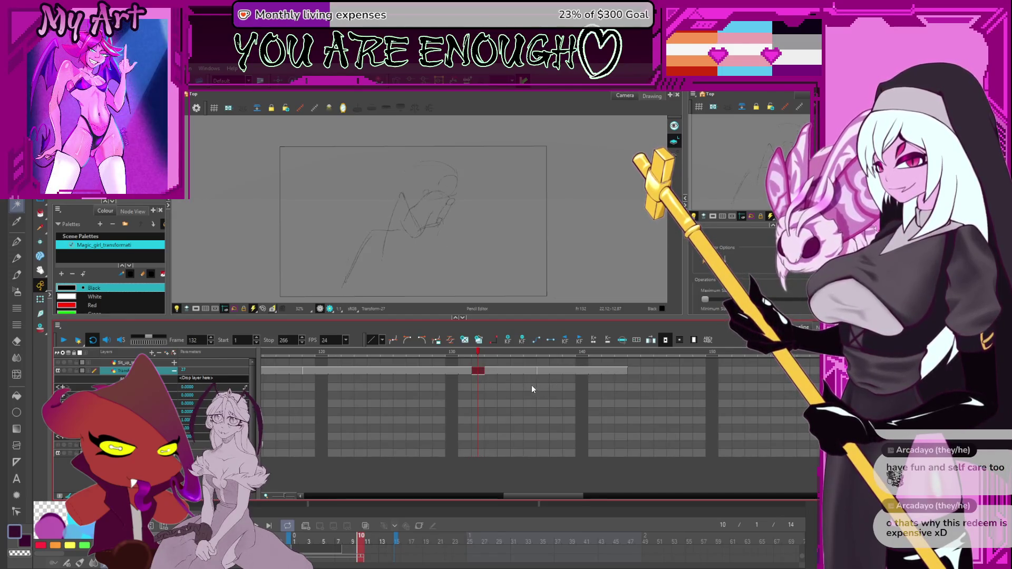
scroll(533, 405, down, 2)
scroll(473, 248, down, 1)
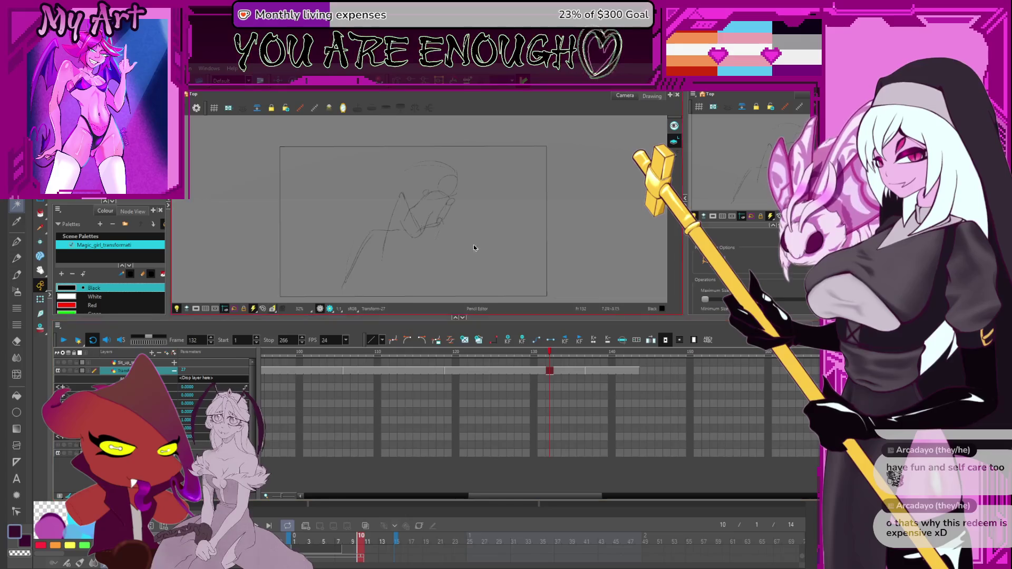
click(401, 401)
scroll(506, 411, left, 5)
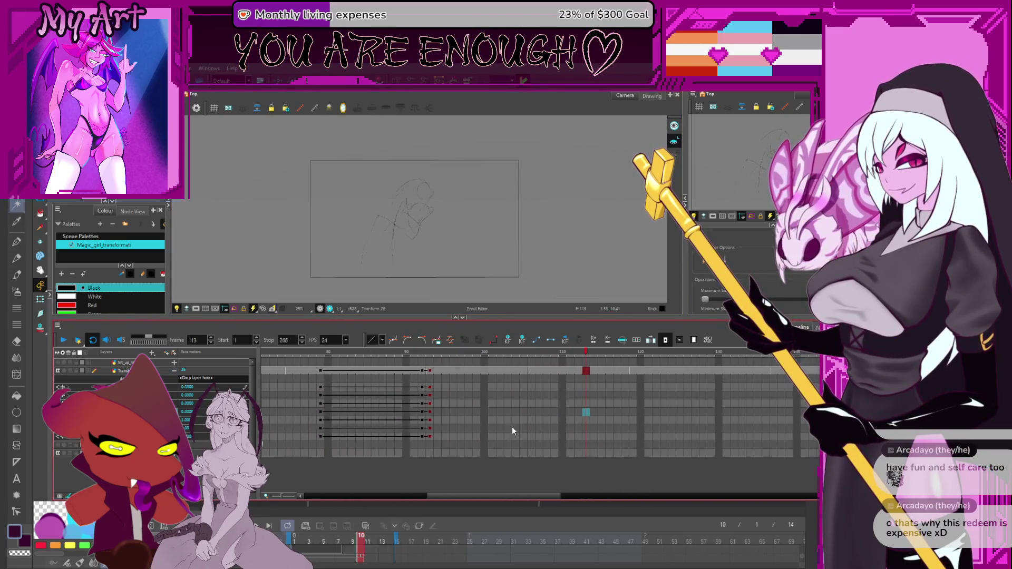
scroll(482, 404, right, 2)
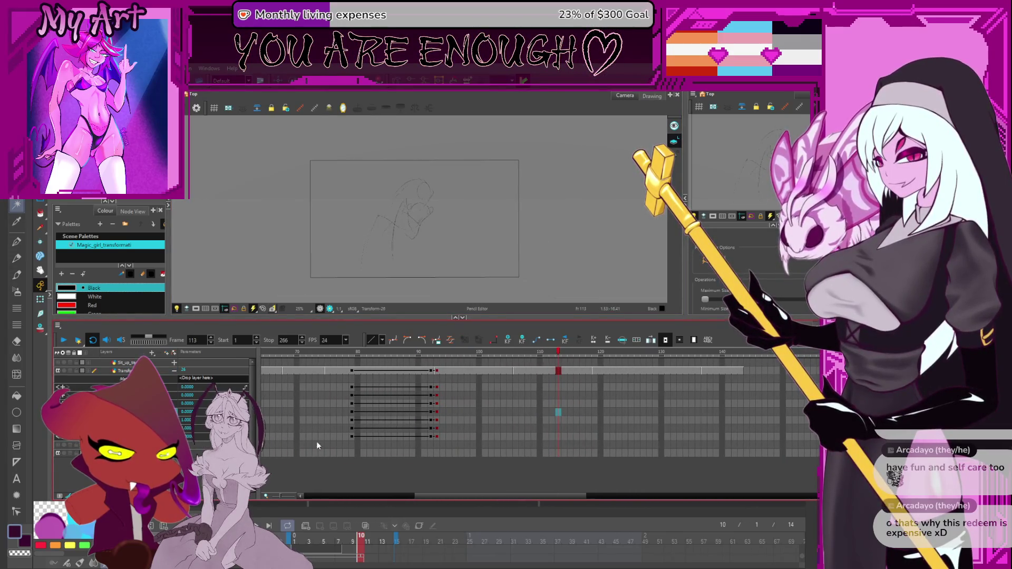
click(174, 372)
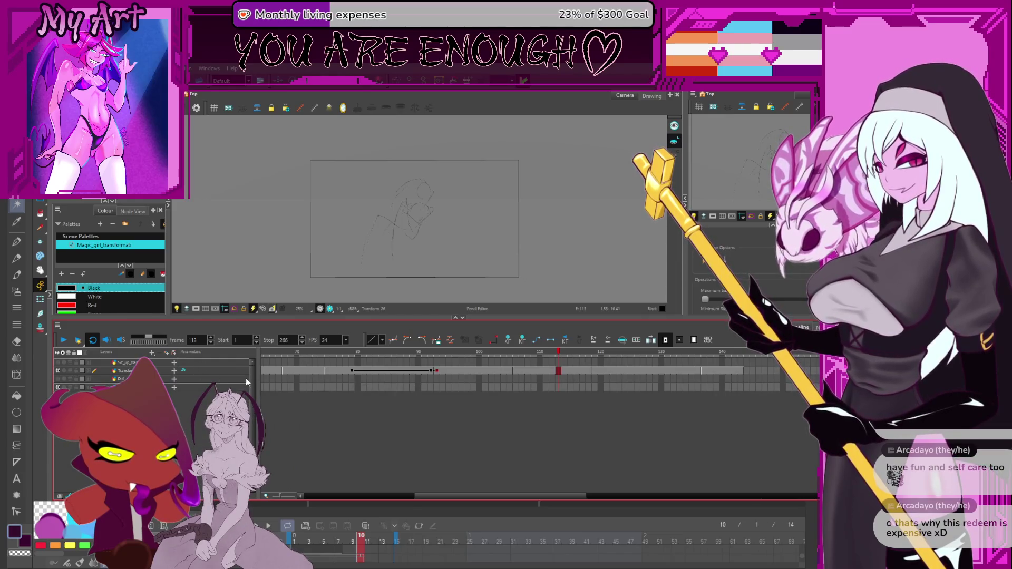
Scrub through the sketches between frames 121 and 154, stopping at frame 142
scroll(555, 409, right, 5)
drag(537, 356, 612, 361)
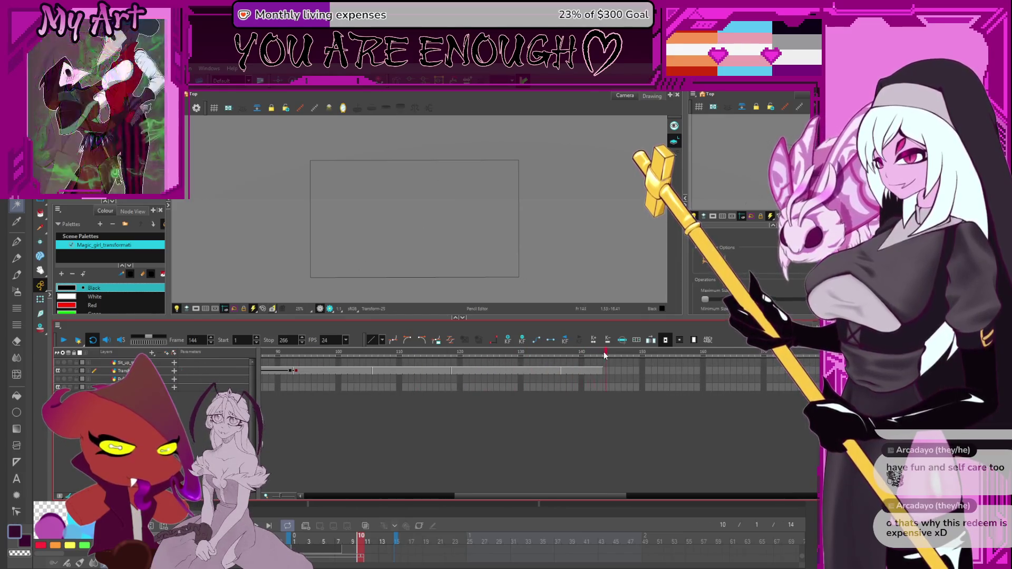
click(463, 372)
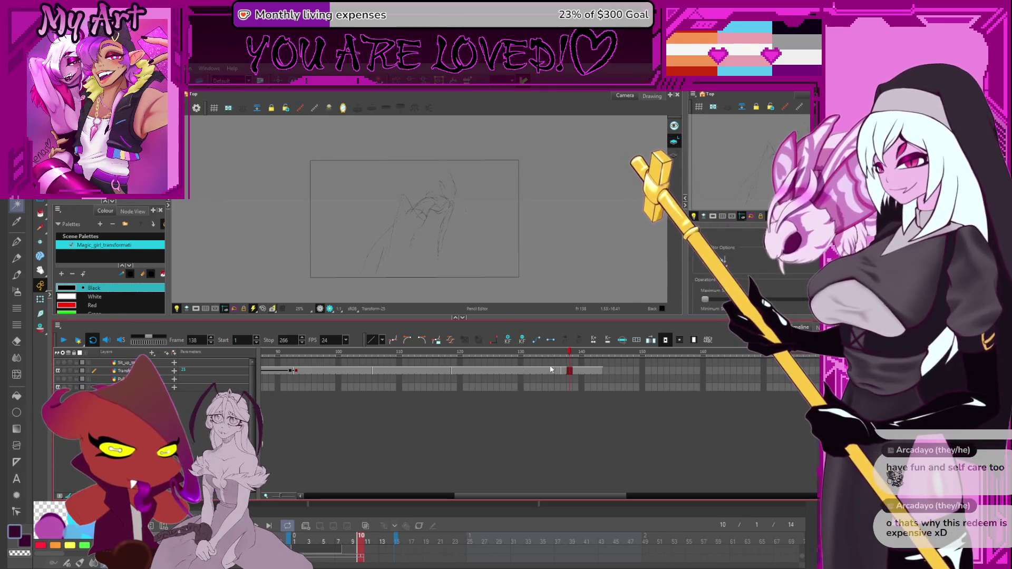
scroll(485, 377, right, 3)
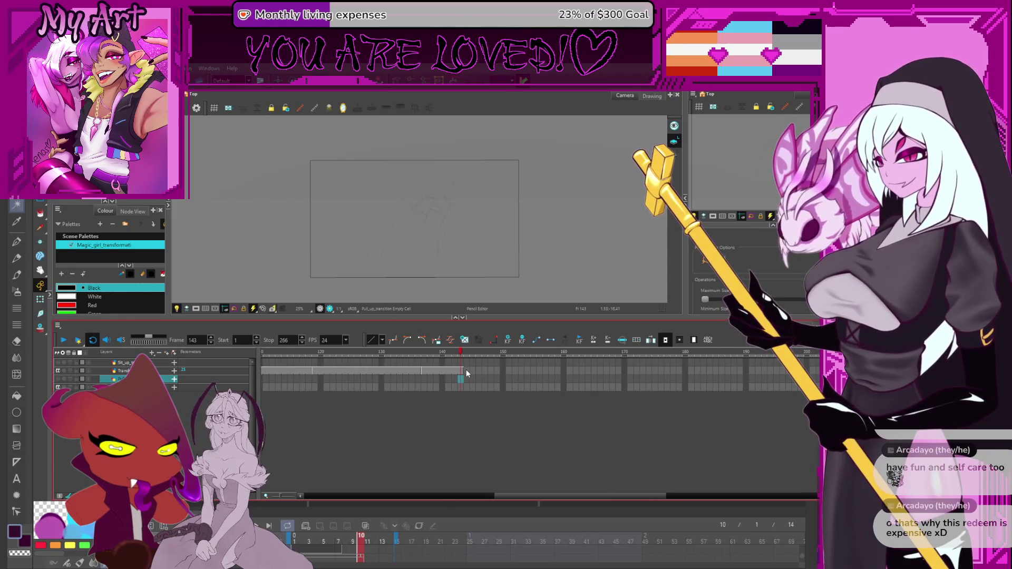
click(466, 370)
scroll(552, 380, right, 3)
scroll(409, 372, left, 2)
click(463, 353)
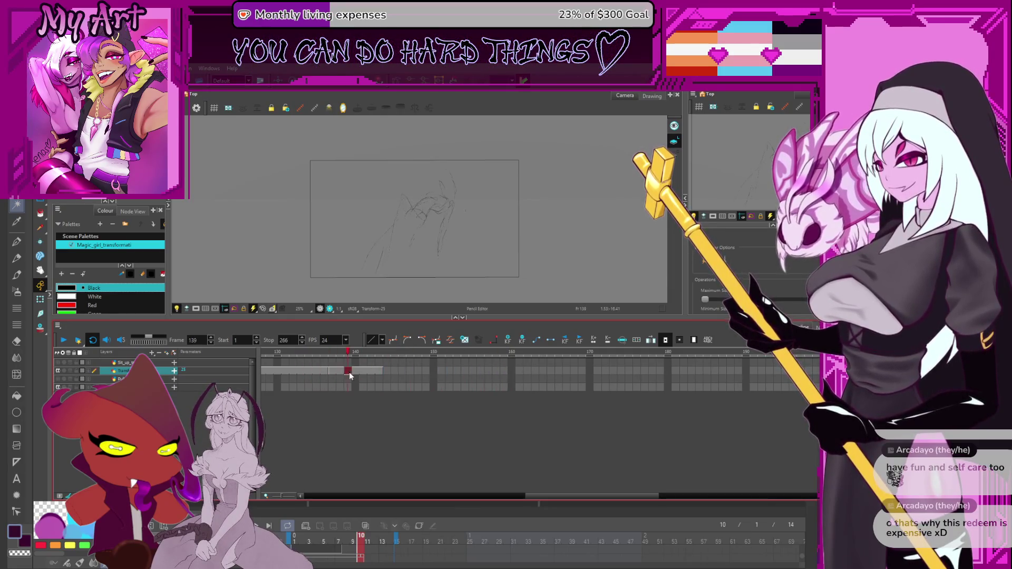
key(comma)
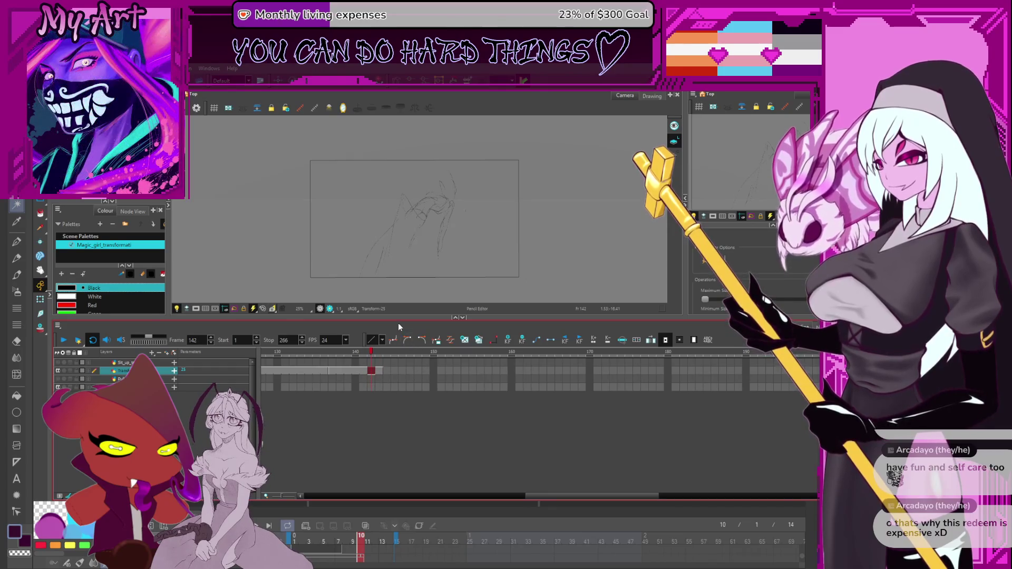
Make the drawing view taller above the timeline and recentre the sketch on the canvas
click(457, 295)
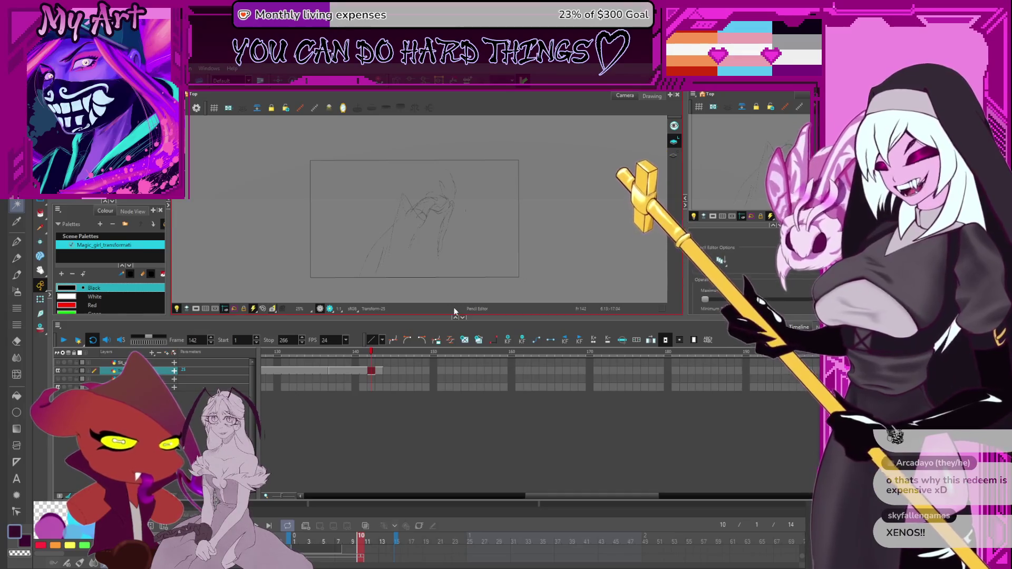
click(530, 373)
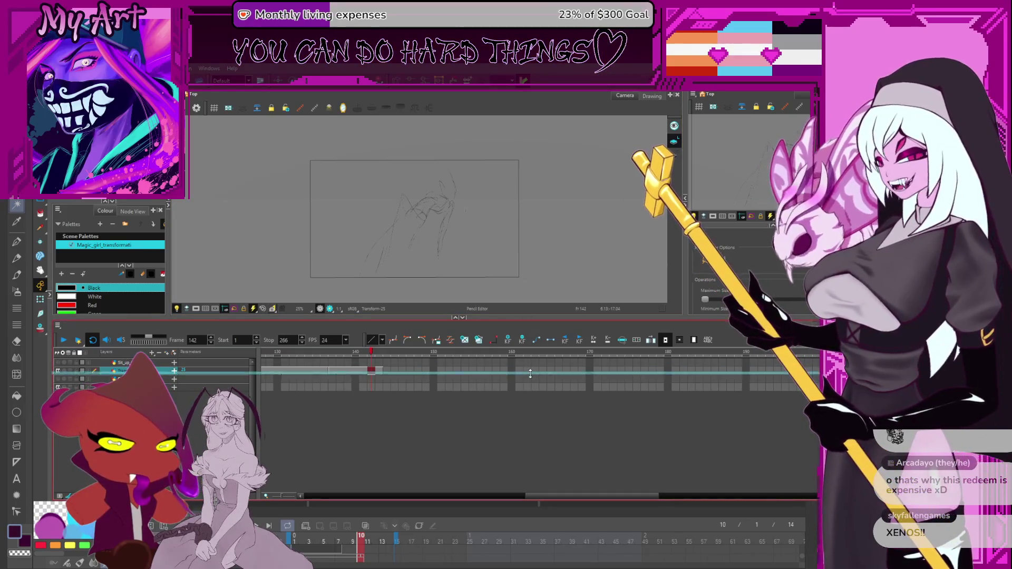
drag(530, 317, 530, 394)
drag(532, 325, 548, 328)
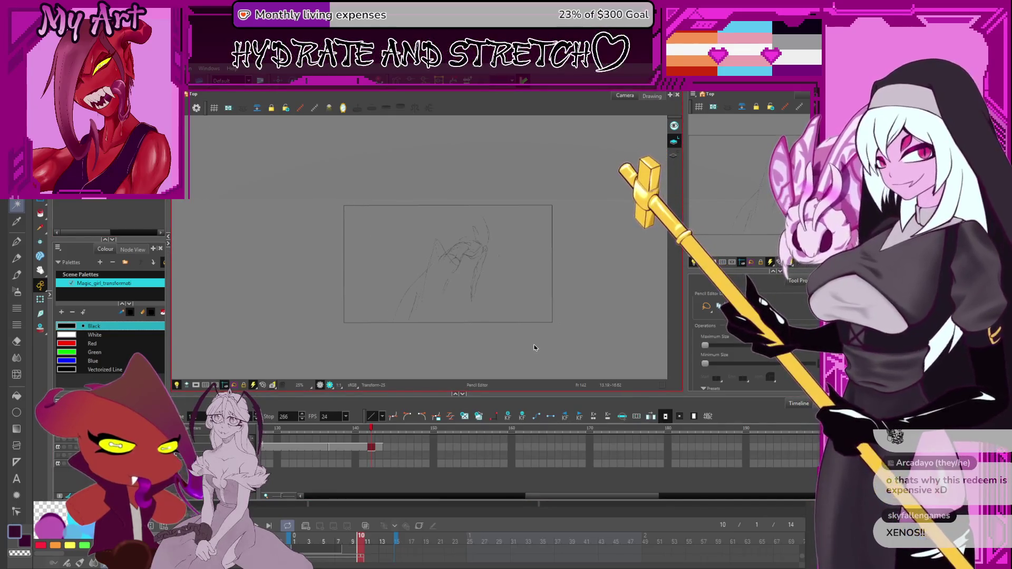
Select a timeline cell, scroll the timeline left and delete the selection
click(316, 480)
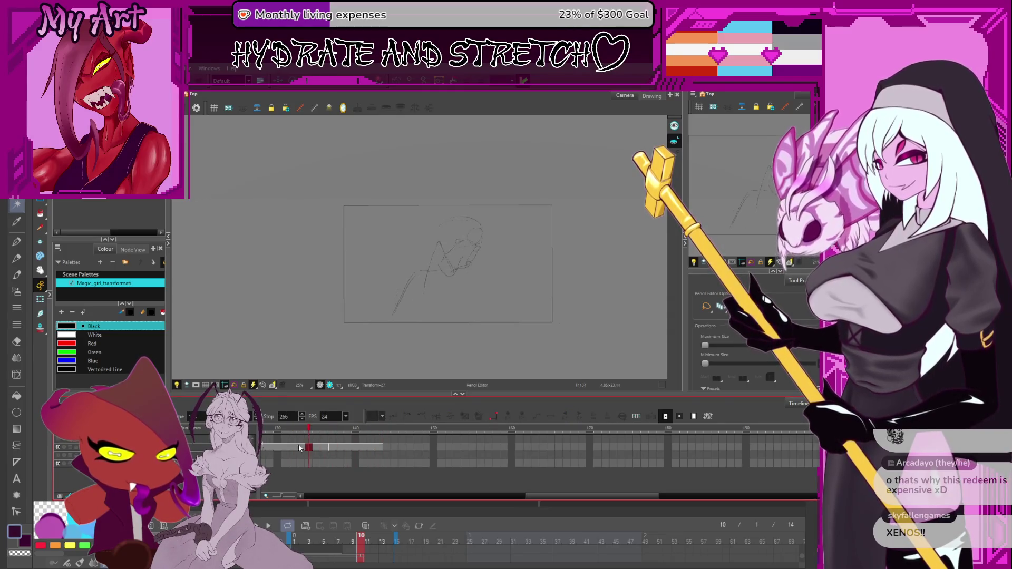
scroll(300, 443, left, 5)
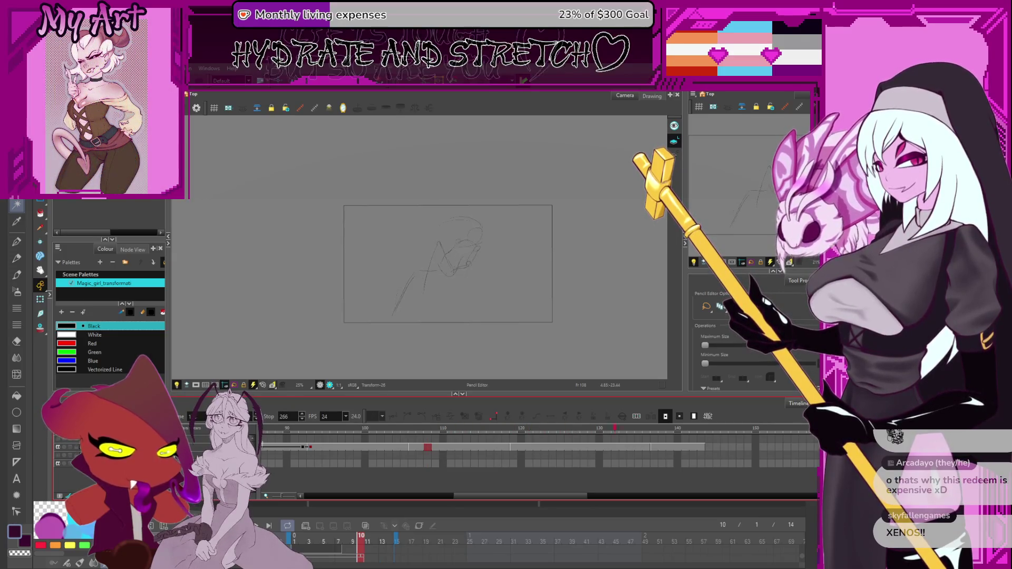
key(Delete)
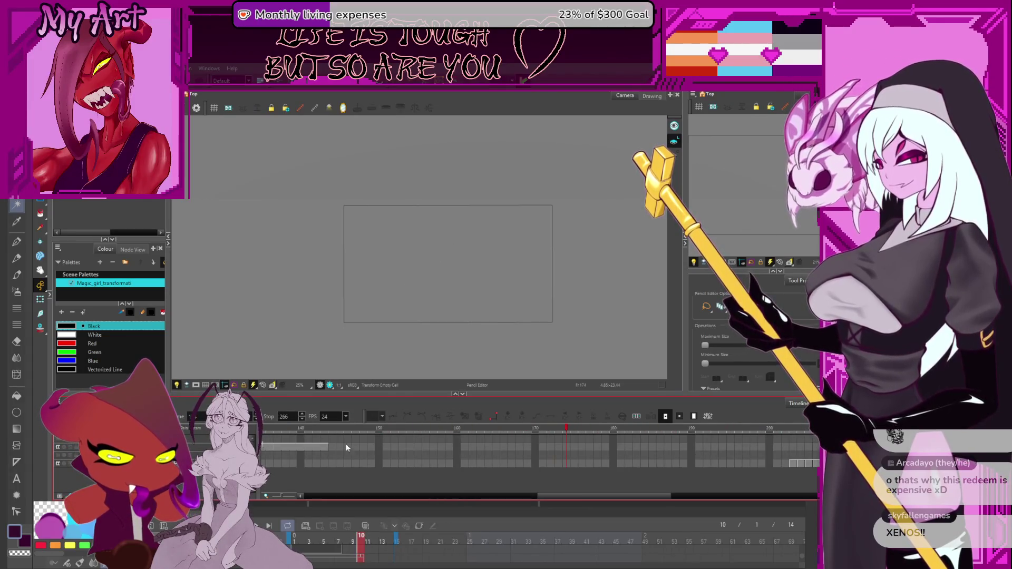
Set the Stop frame to 150 and play the animation back
double_click(291, 417)
text(150)
key(Return)
click(379, 439)
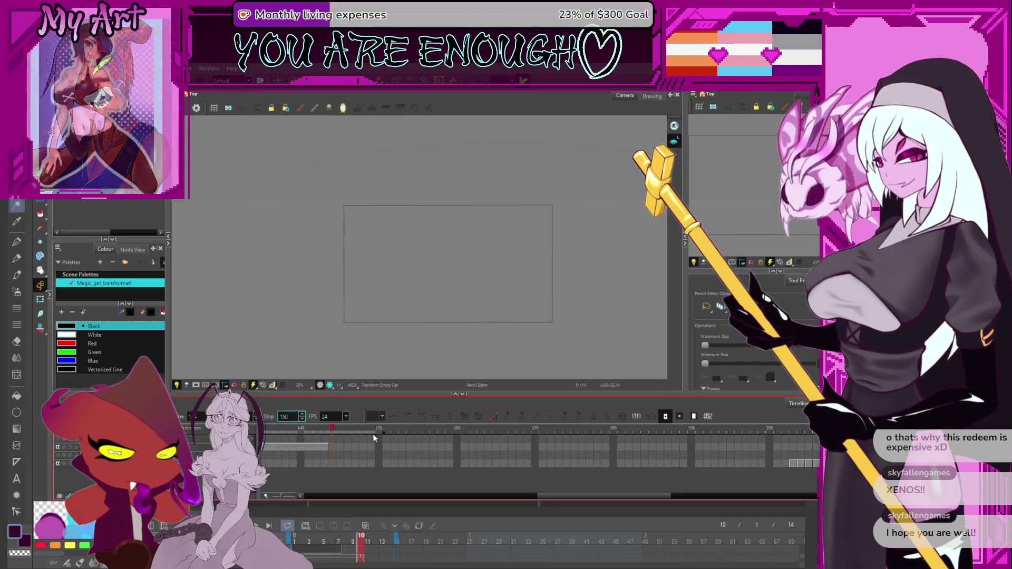
key(Return)
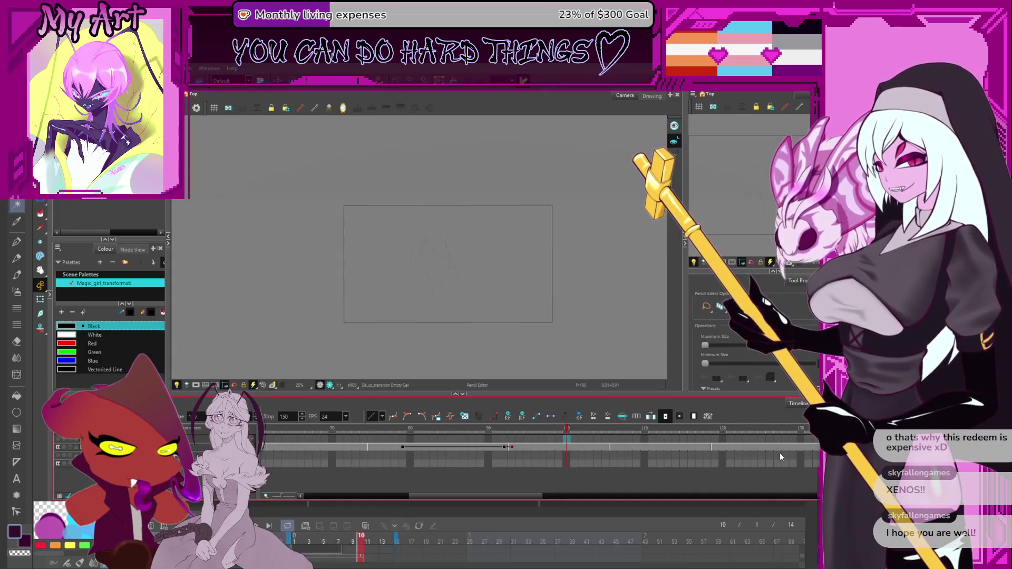
Check the sketch at frame 142, then move past frames 144 and 154 to empty frame 163
scroll(522, 447, right, 5)
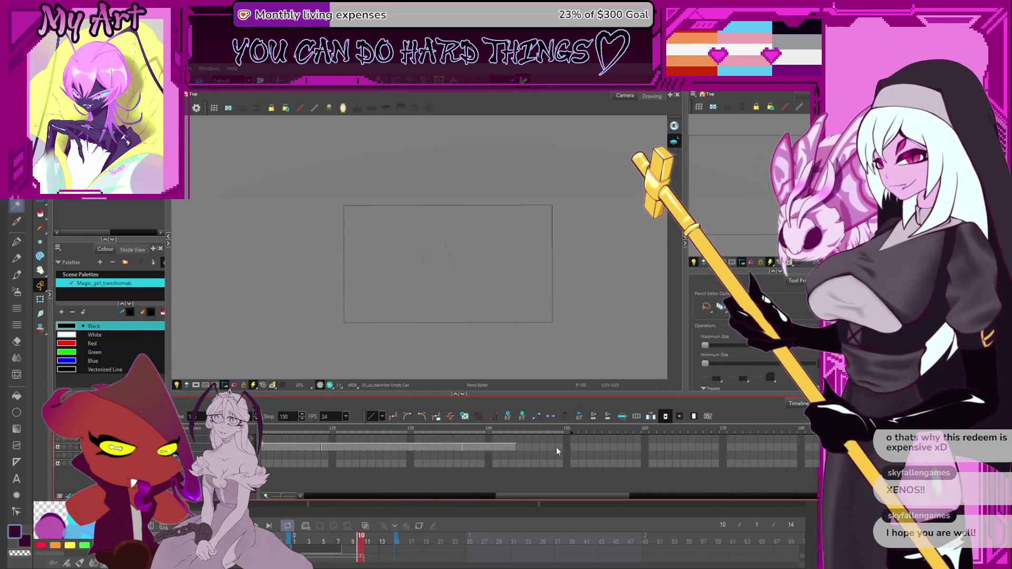
click(521, 447)
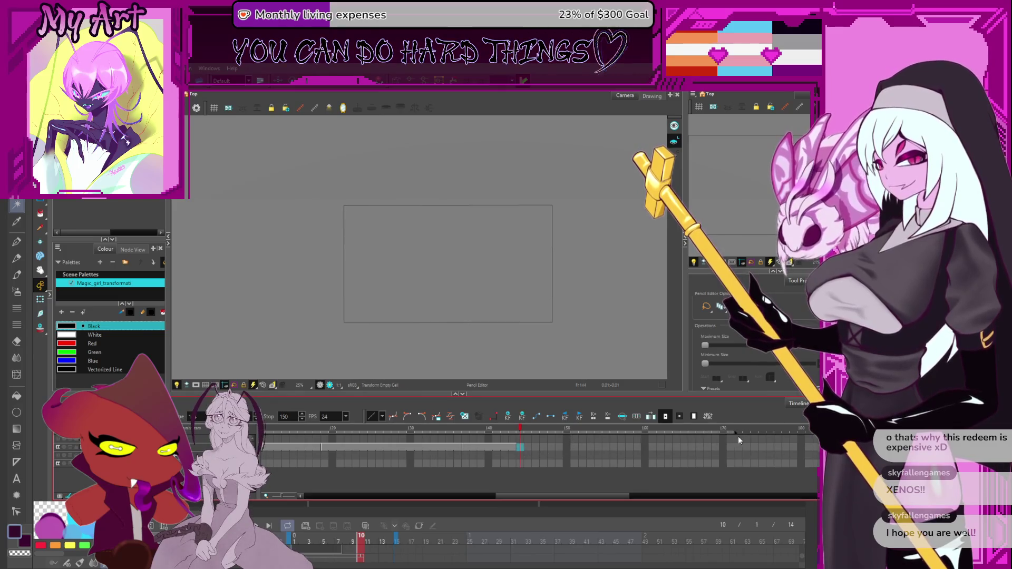
scroll(527, 451, right, 2)
click(448, 446)
click(461, 447)
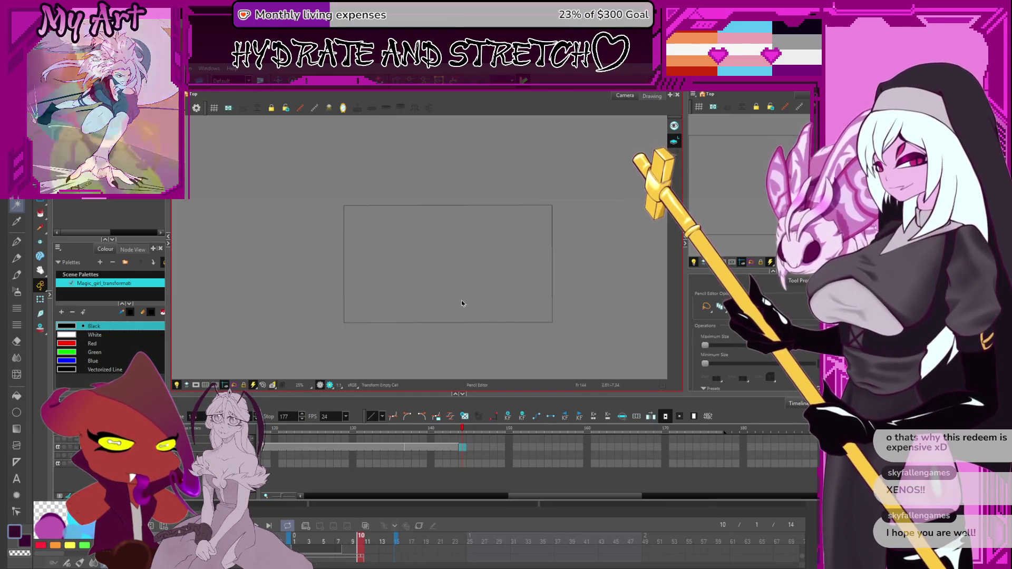
click(461, 447)
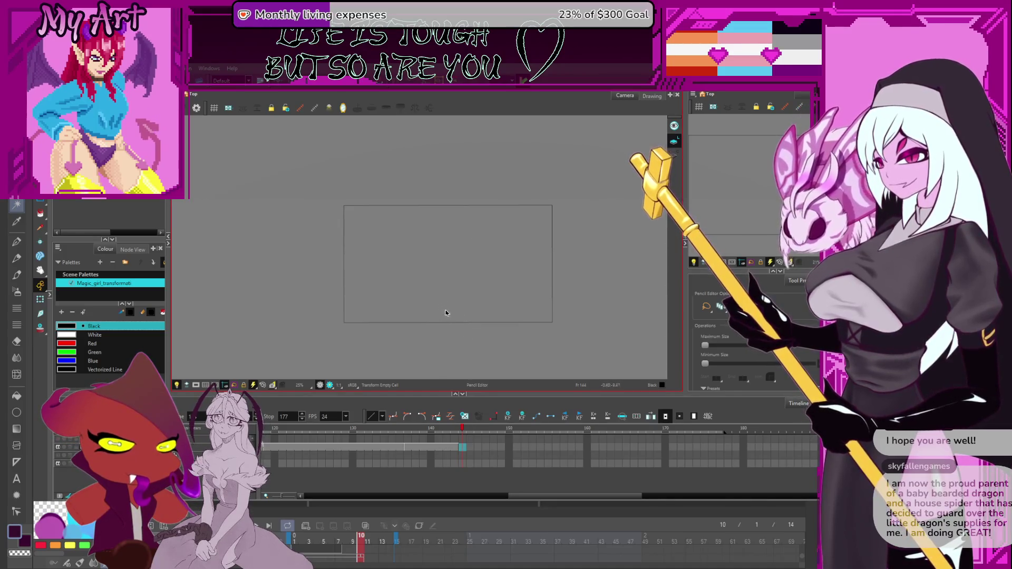
click(540, 447)
scroll(464, 451, right, 3)
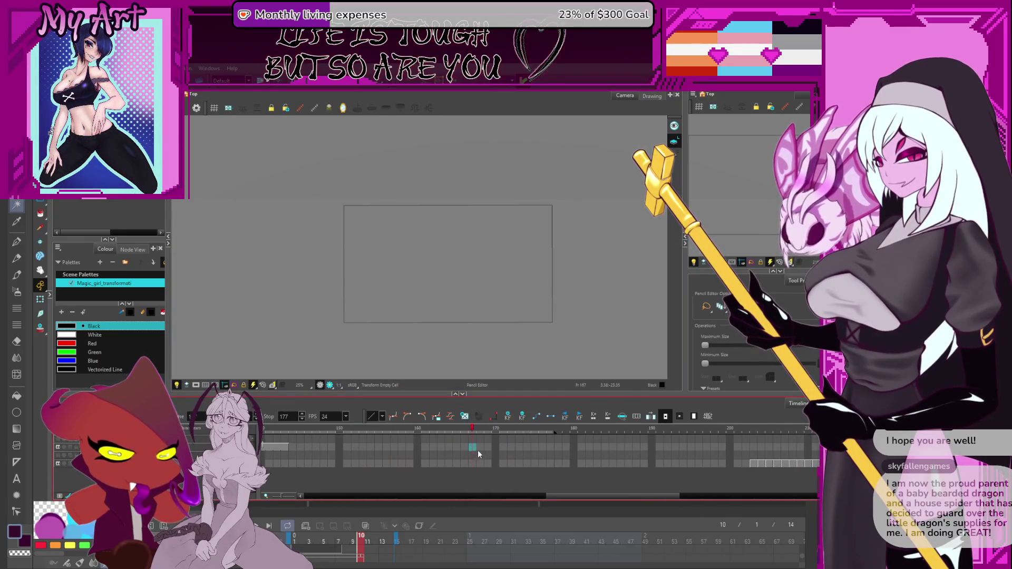
click(441, 446)
Pencil-sketch a curved stroke and a straight diagonal line beside it on the empty frame
key(alt+slash)
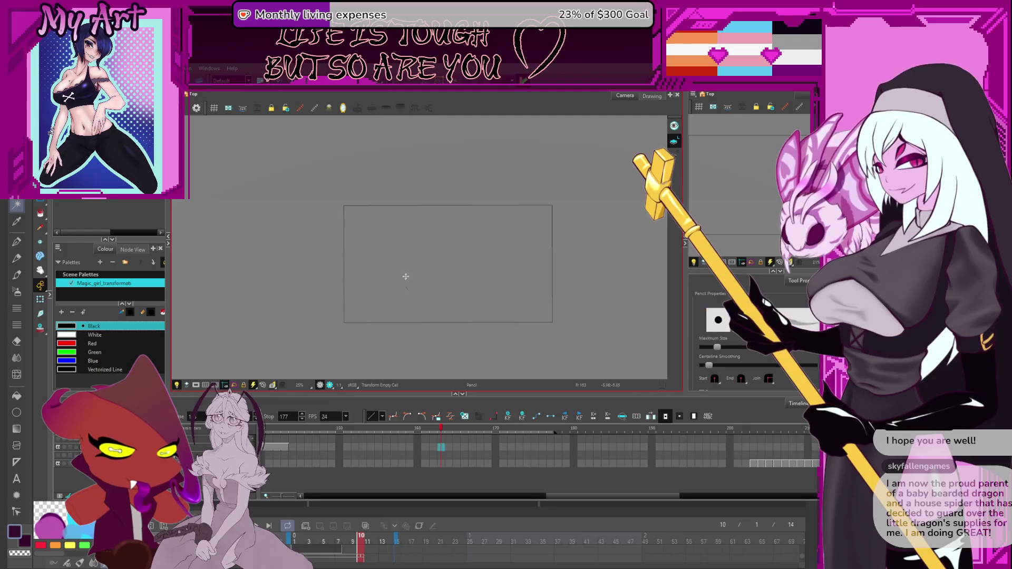
key(ctrl+z)
scroll(417, 258, up, 2)
key(ctrl+z)
drag(369, 311, 384, 242)
key(ctrl+z)
drag(379, 312, 460, 198)
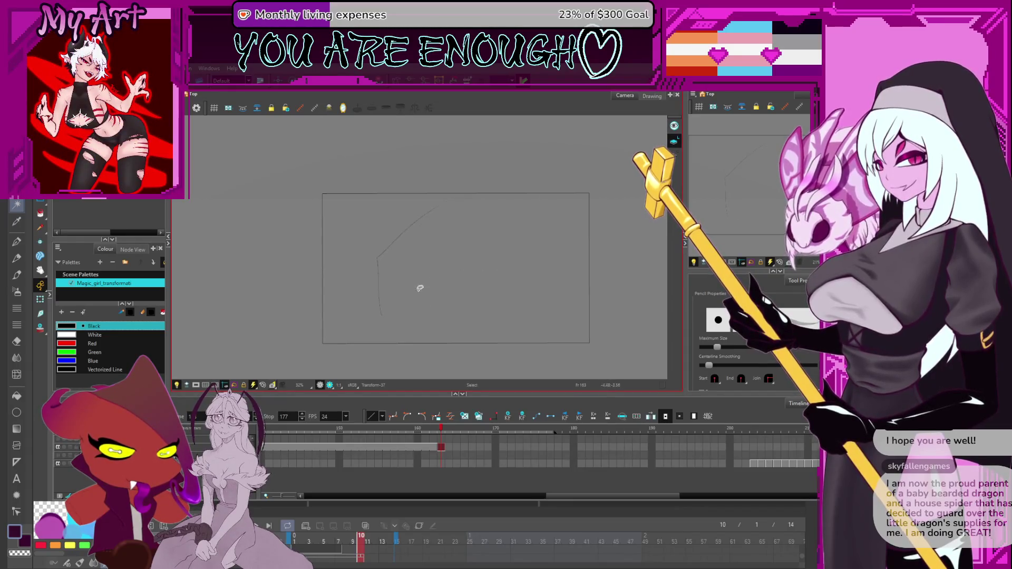
key(ctrl+z)
key(ctrl+z)
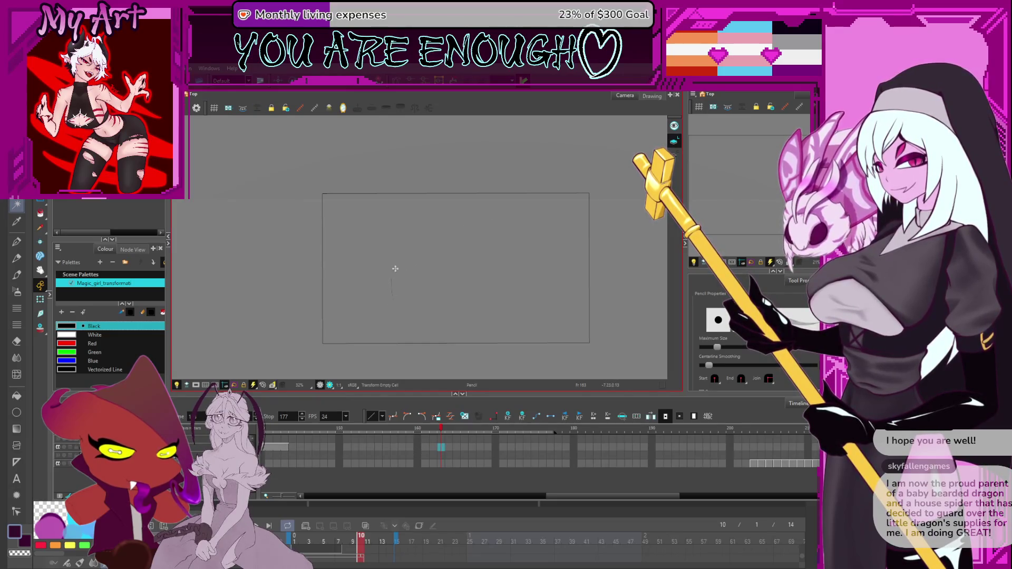
mouse_move(413, 295)
mouse_down()
mouse_move(479, 242)
mouse_move(495, 264)
mouse_up()
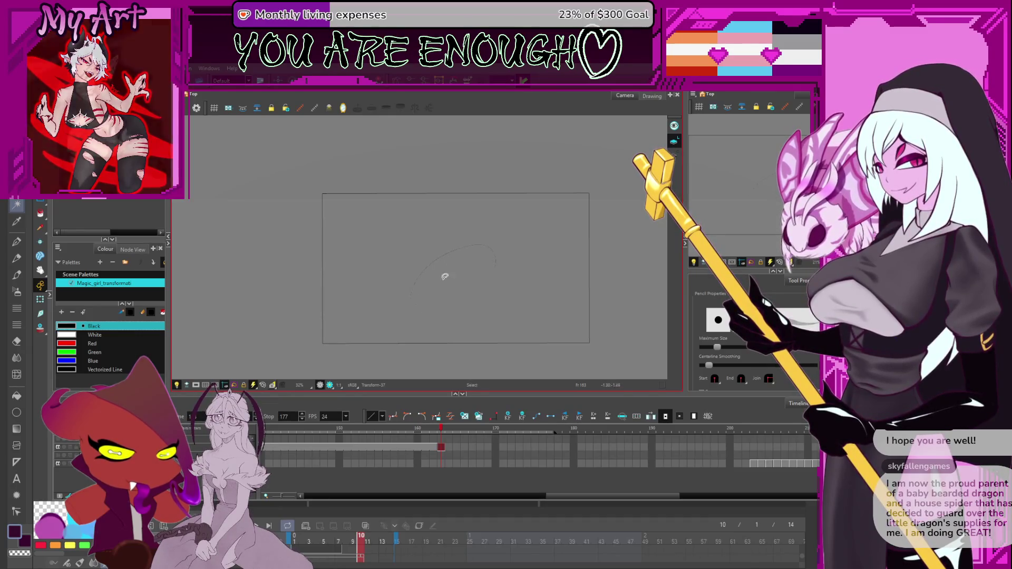
drag(418, 300, 527, 232)
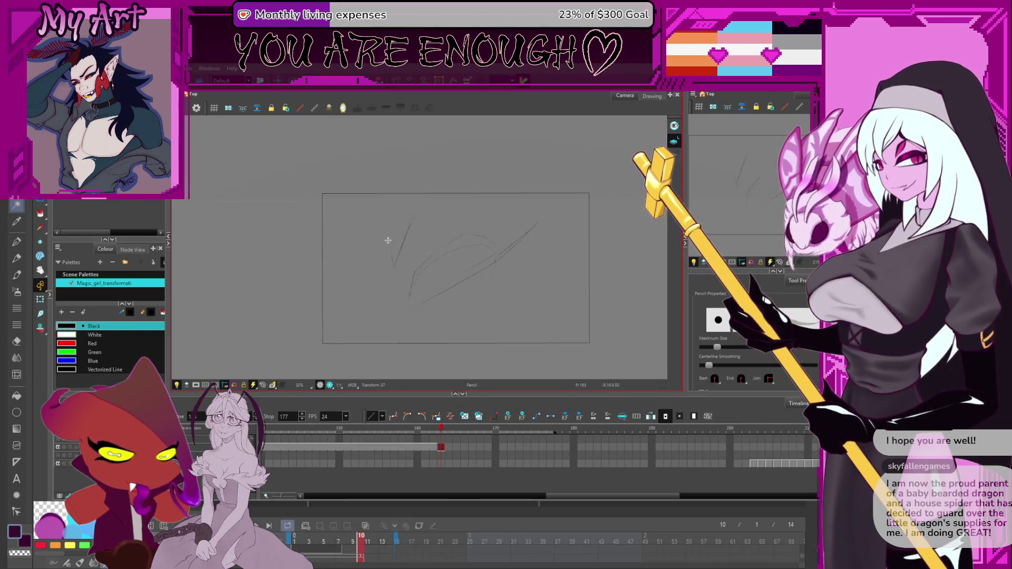
Extend the new drawing's exposure across more frames on the timeline
key(alt+s)
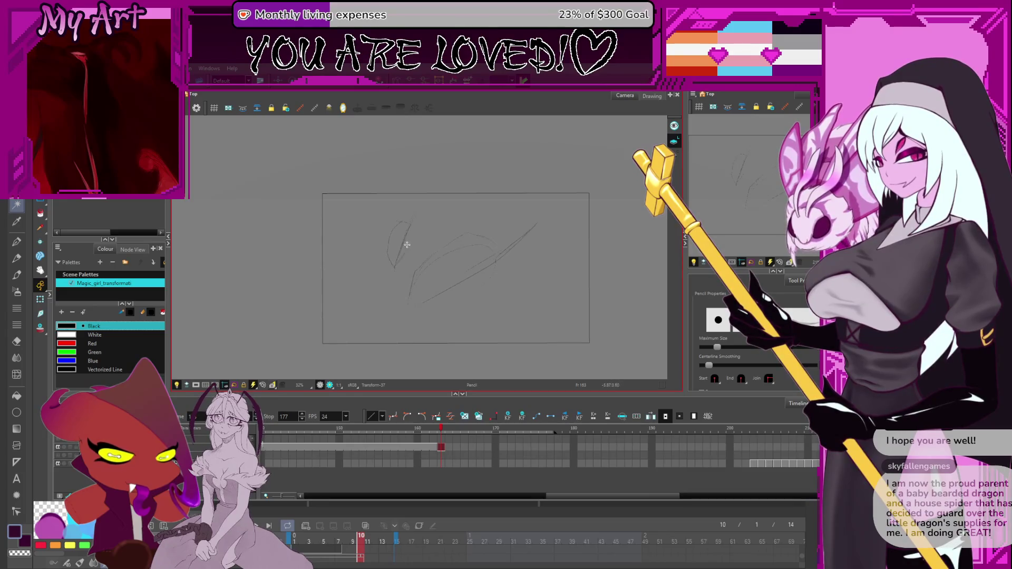
drag(450, 334, 431, 343)
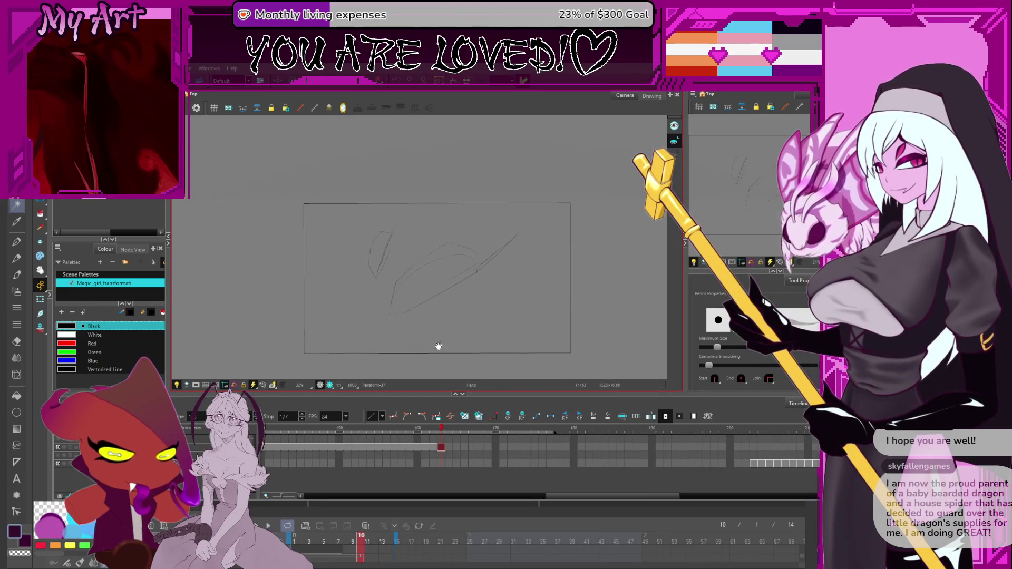
drag(438, 451, 524, 437)
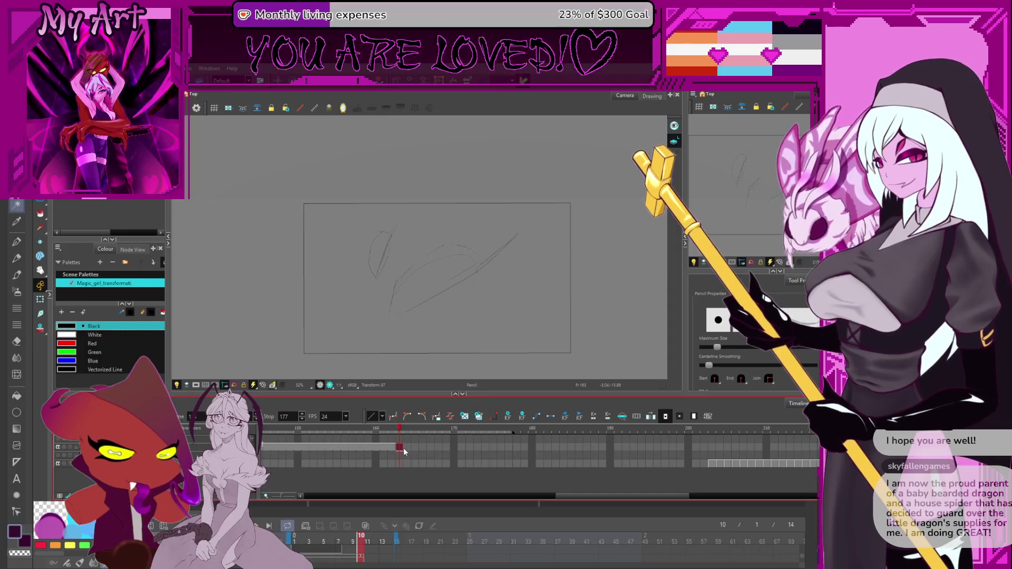
scroll(404, 447, up, 2)
drag(409, 450, 638, 454)
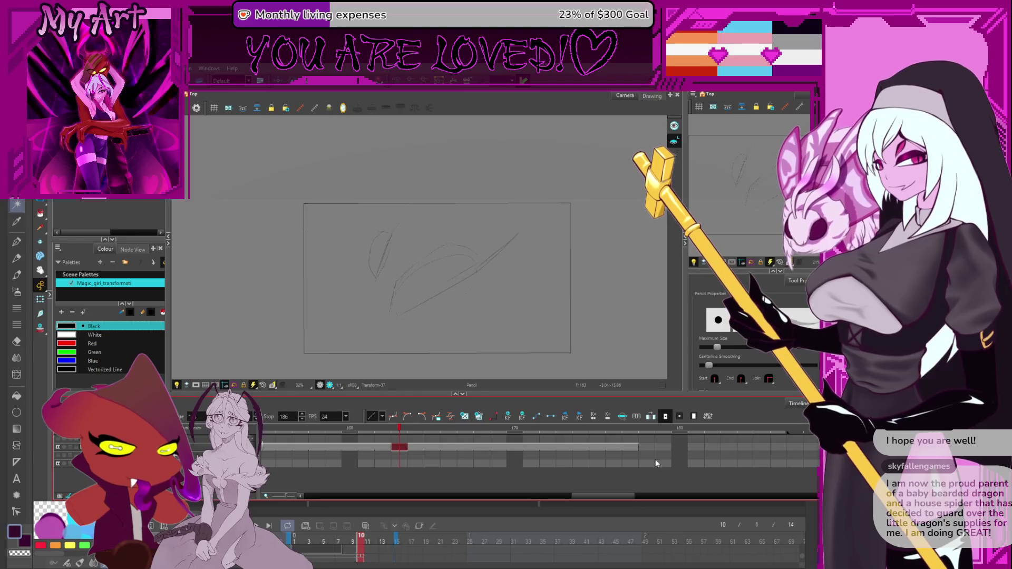
scroll(505, 460, right, 2)
scroll(321, 450, left, 1)
At frame 176, shift the left sketch stroke further left and select the diagonal arm line
click(428, 448)
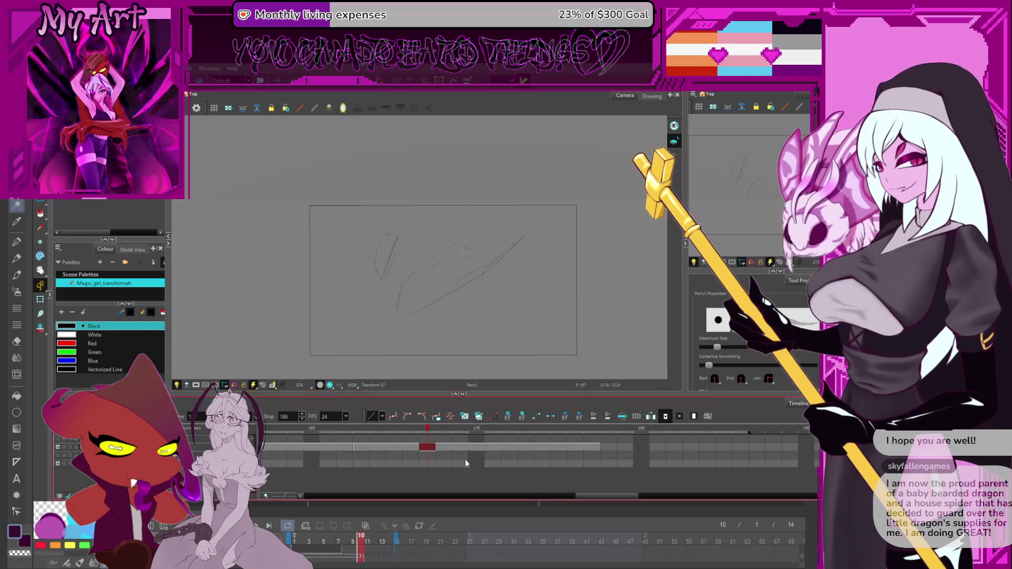
click(526, 447)
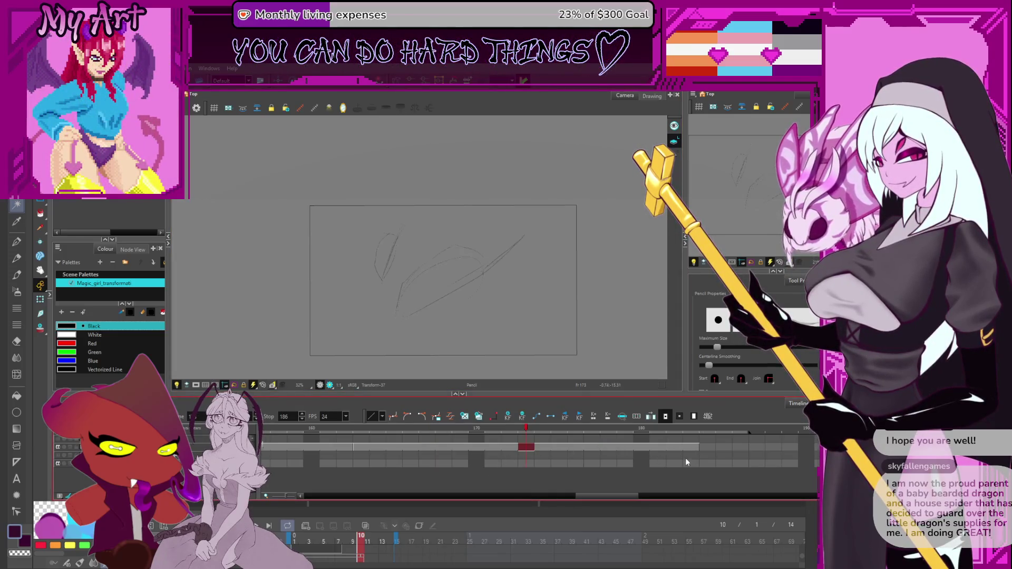
click(575, 446)
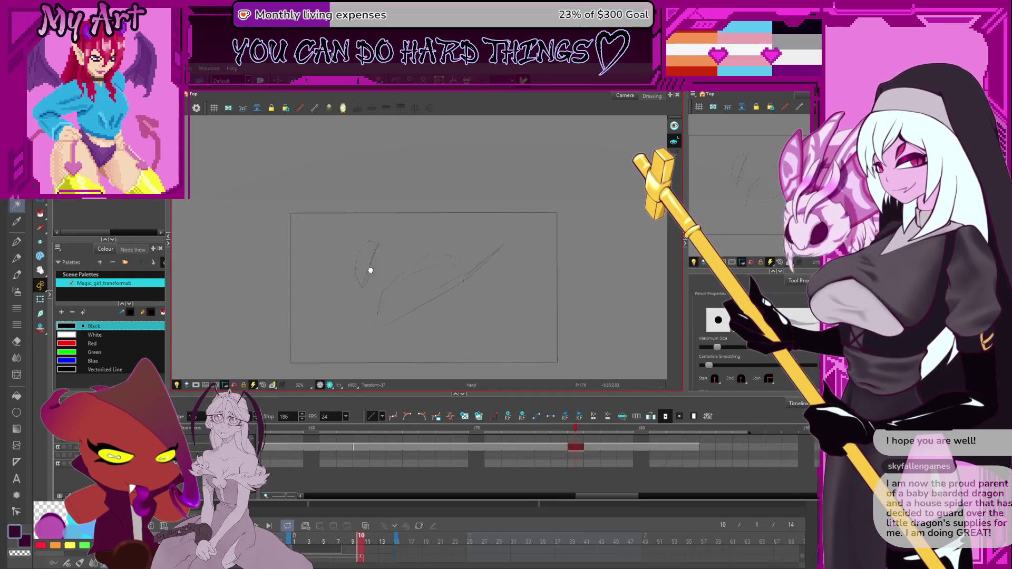
key(alt+s)
drag(385, 218, 406, 287)
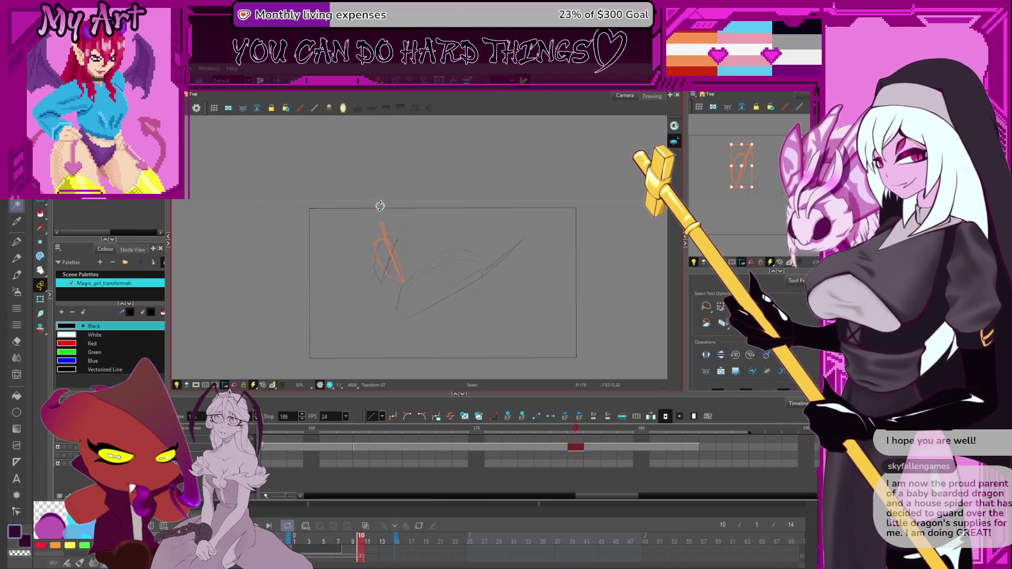
mouse_move(413, 242)
mouse_down()
mouse_move(389, 233)
mouse_move(369, 252)
mouse_move(403, 215)
mouse_up()
drag(390, 249, 353, 260)
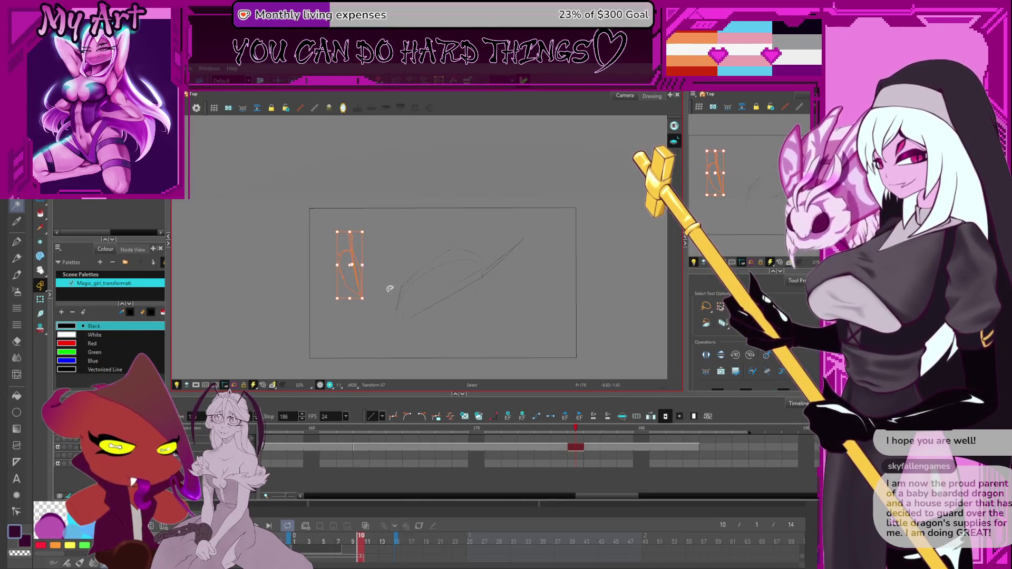
click(446, 295)
key(alt+/)
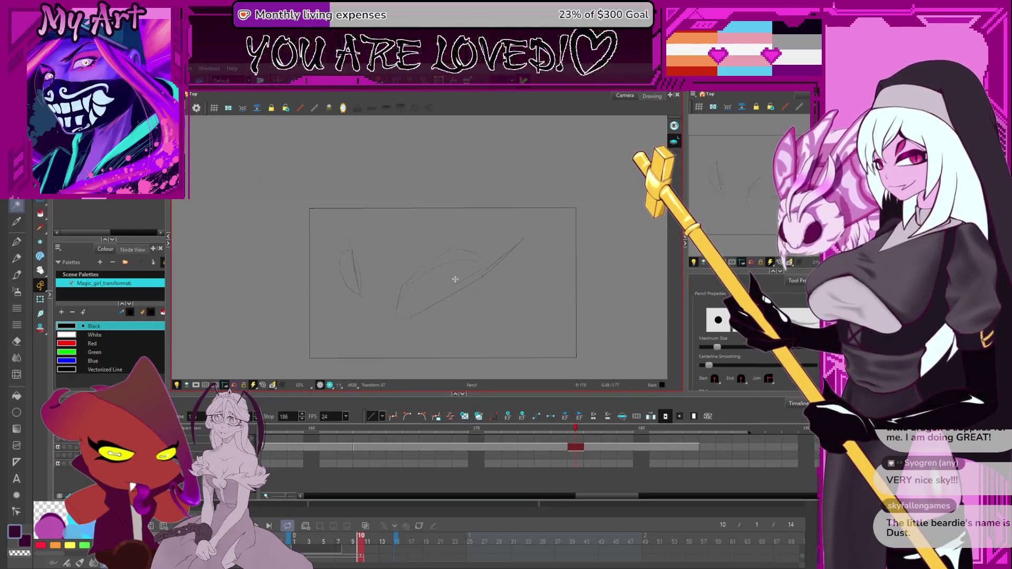
Draw the curved head outline and lasso its right-side curve into the selection
key(alt+s)
click(471, 258)
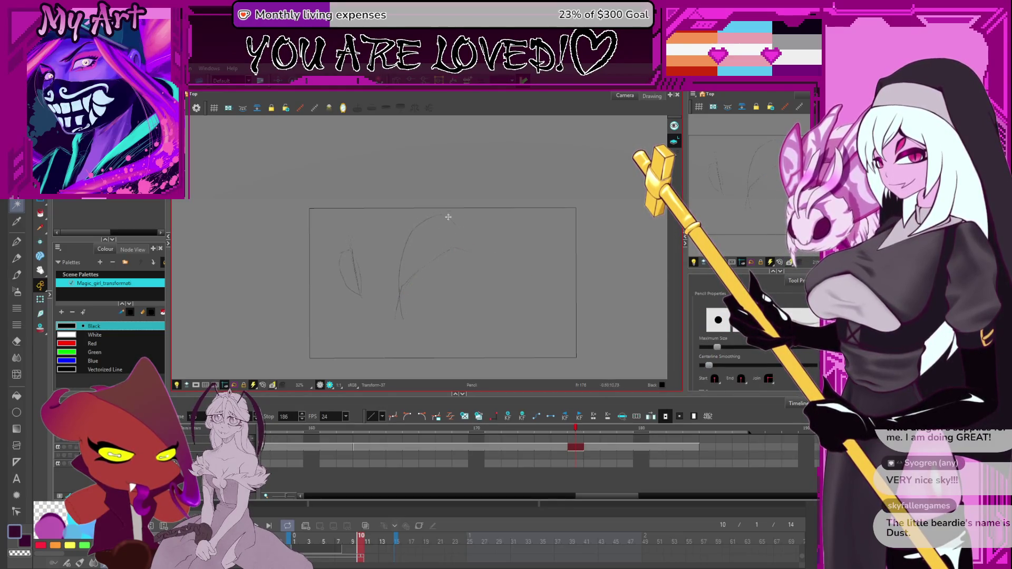
mouse_move(406, 319)
mouse_down()
mouse_move(474, 291)
mouse_move(469, 250)
mouse_up()
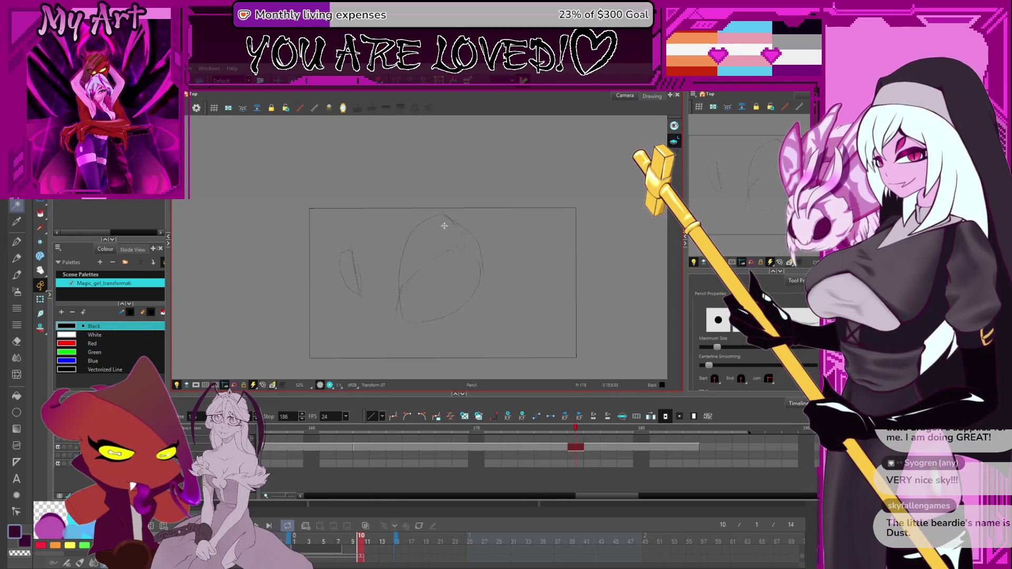
key(2)
key(alt+s)
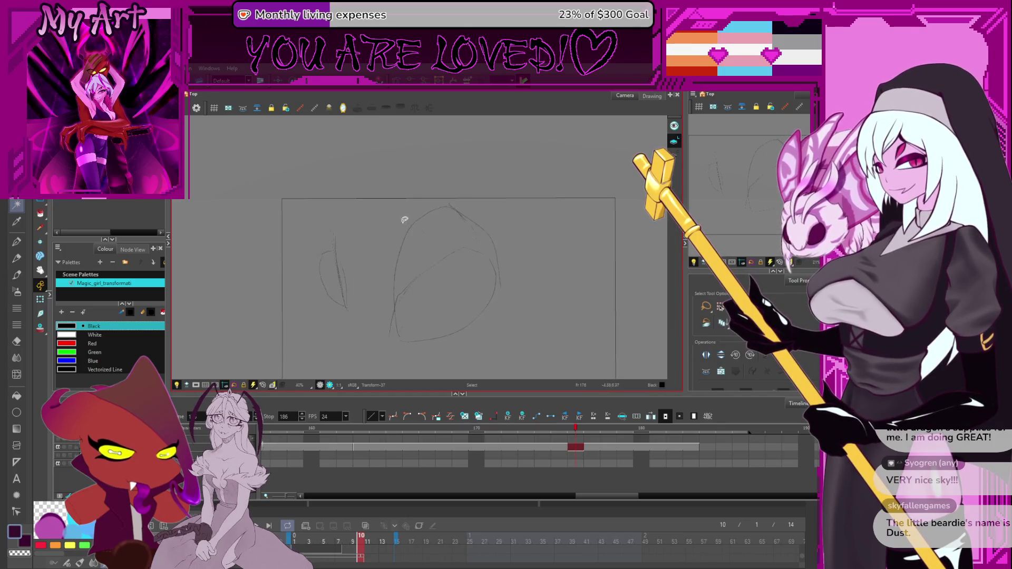
mouse_move(488, 275)
mouse_down()
mouse_move(507, 298)
mouse_move(448, 283)
mouse_move(439, 307)
mouse_move(442, 264)
mouse_up()
key(alt+slash)
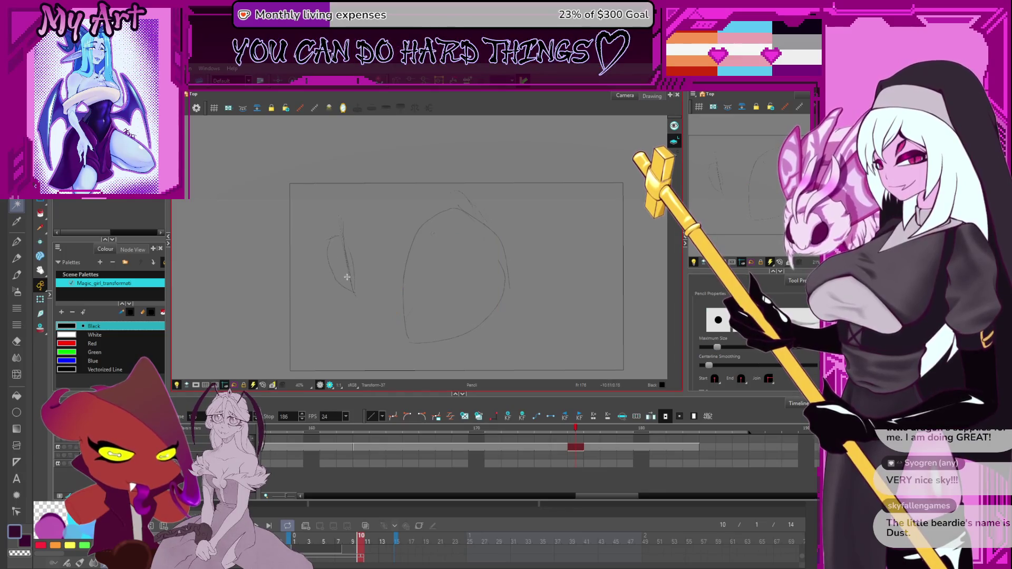
Nudge the left wing stroke and the whole sketch slightly, then undo those edits
key(alt+s)
click(343, 233)
drag(351, 271, 357, 269)
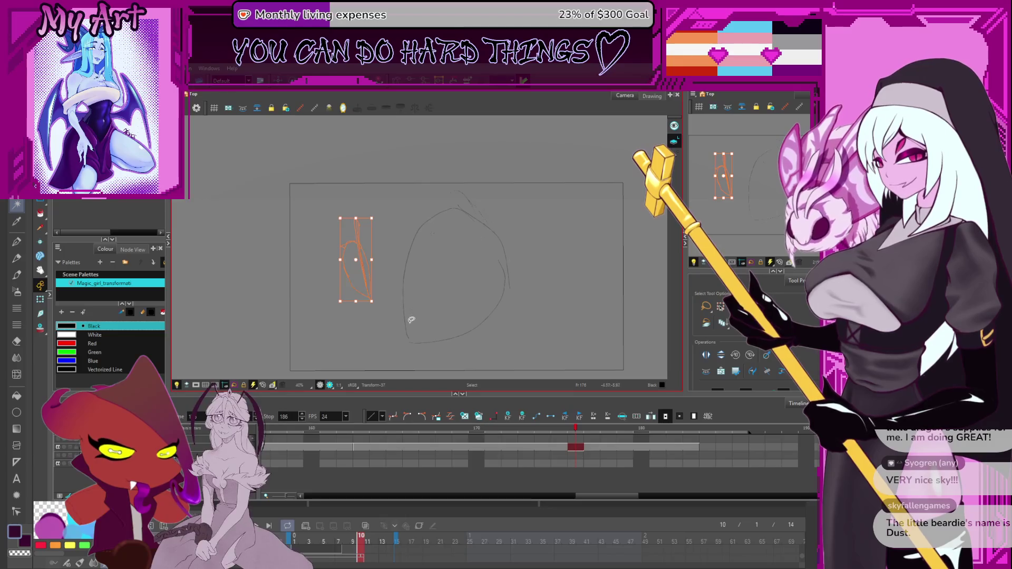
key(comma)
key(comma)
key(comma)
key(period)
key(period)
key(period)
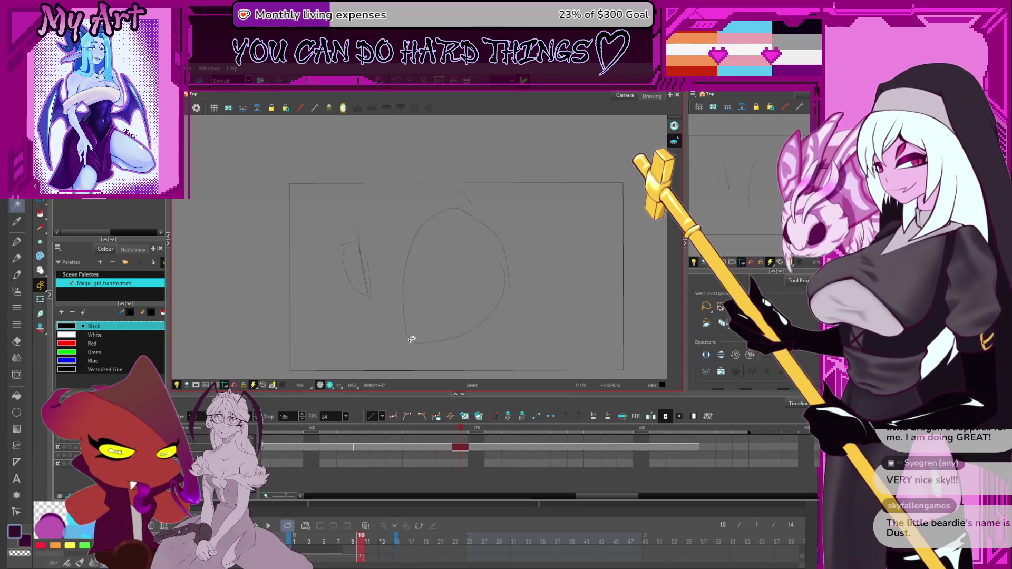
mouse_move(490, 202)
mouse_down()
mouse_move(371, 270)
mouse_move(416, 340)
mouse_up()
mouse_move(537, 168)
mouse_down()
mouse_move(401, 174)
mouse_move(526, 256)
mouse_up()
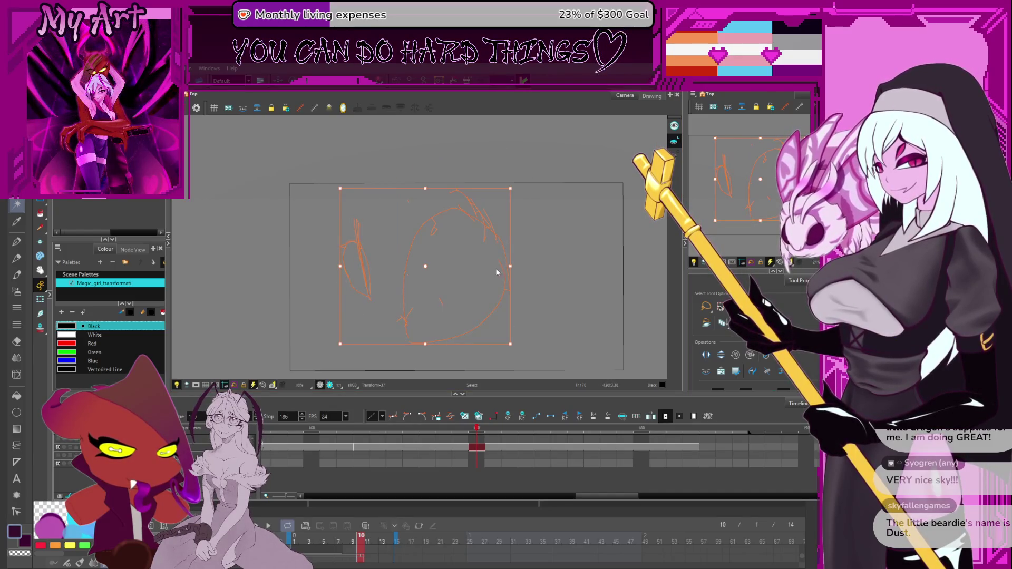
drag(484, 304, 486, 305)
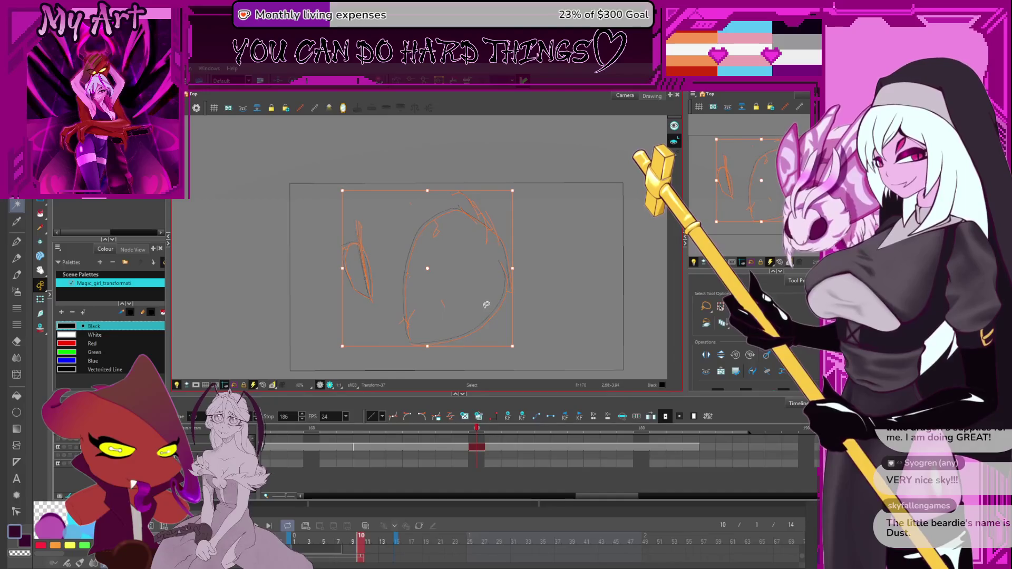
key(ctrl+z)
key(ctrl+z)
key(ctrl+z)
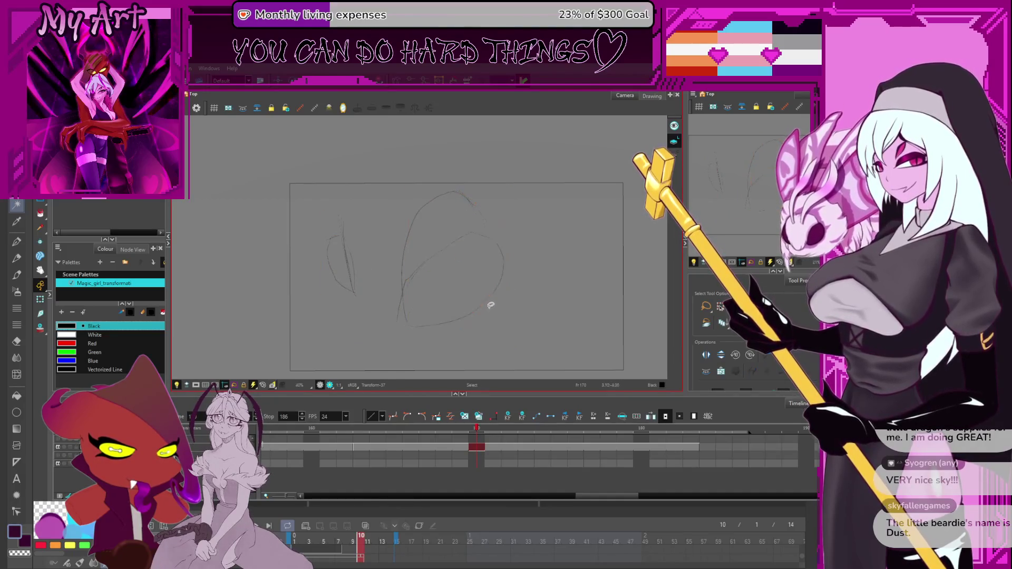
key(ctrl+z)
key(ctrl+z)
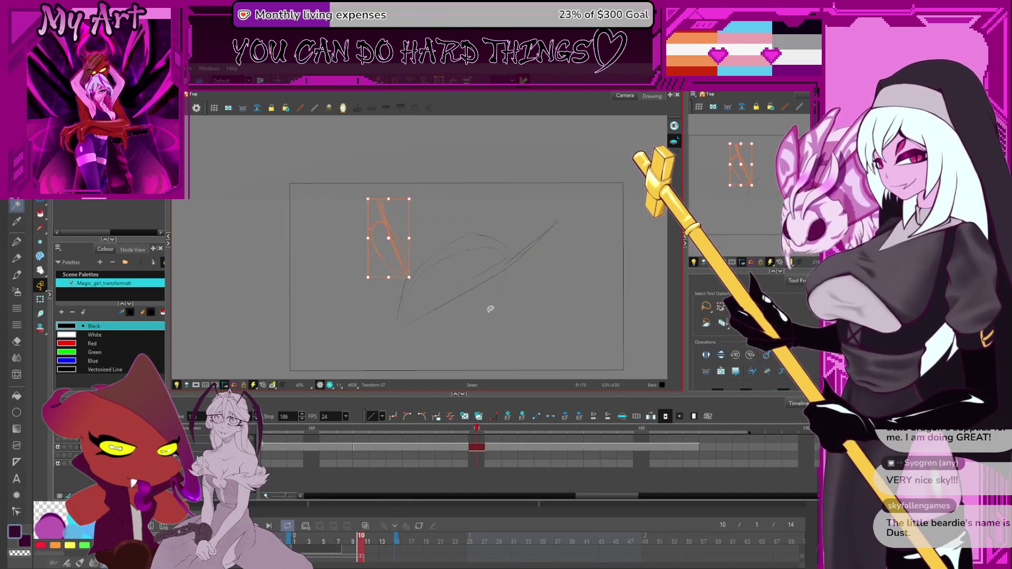
key(ctrl+z)
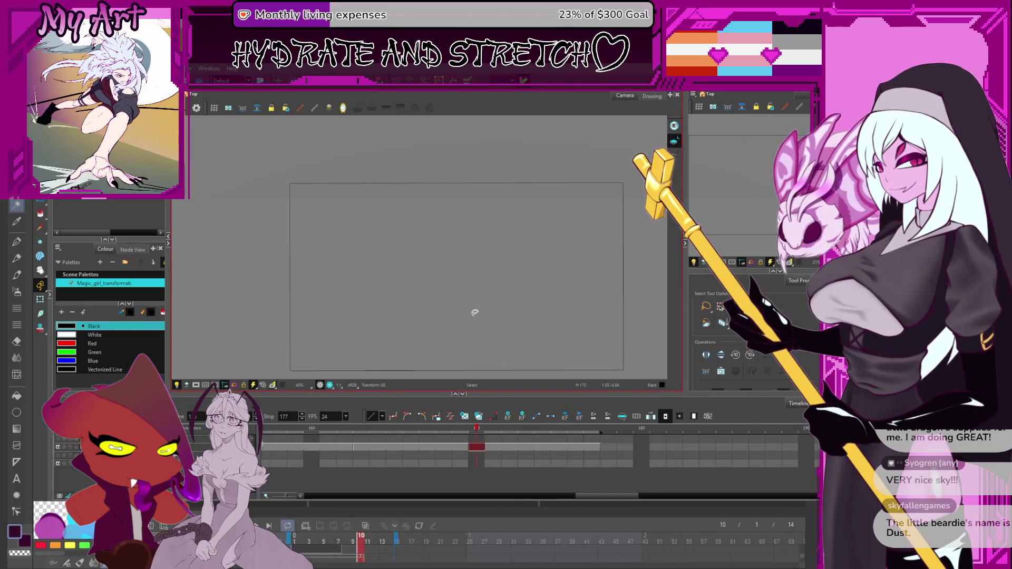
Bring the head-and-wing sketch onto frame 170 and deselect it
key(ctrl+a)
key(period)
key(comma)
mouse_move(546, 239)
mouse_down()
mouse_move(461, 152)
mouse_move(548, 222)
mouse_up()
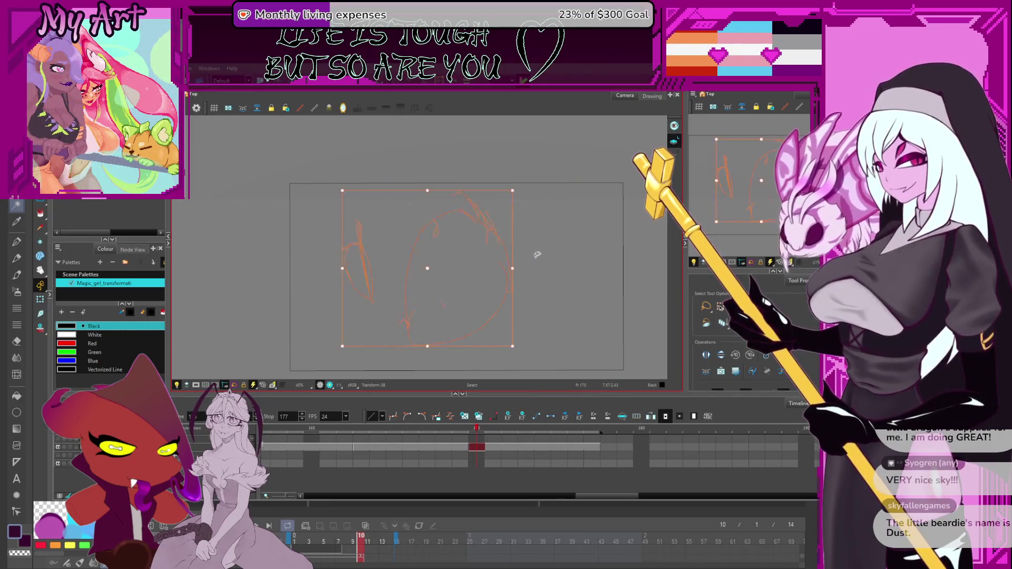
drag(537, 254, 549, 239)
click(412, 238)
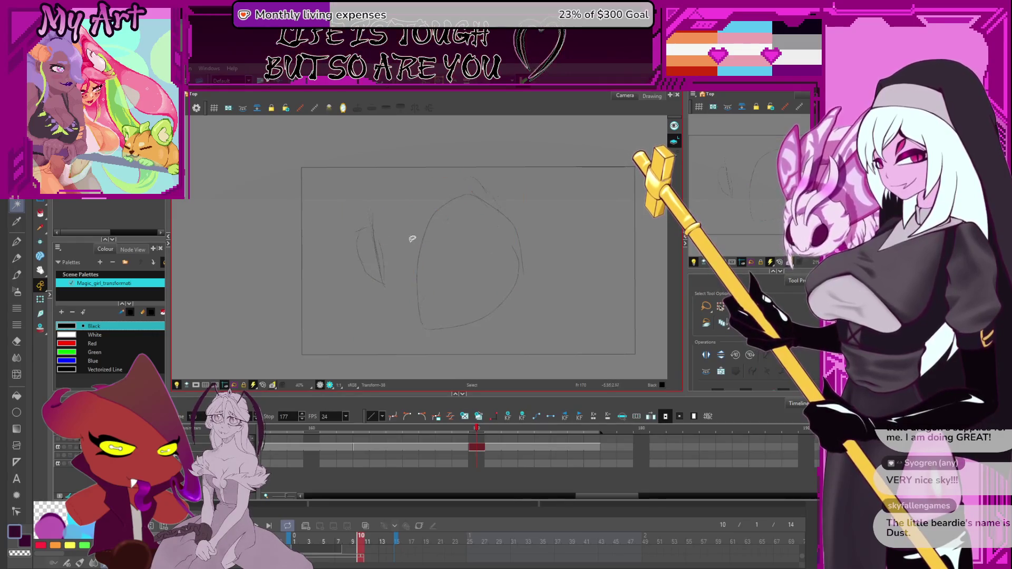
Pencil a stroke that closes the left wing into a narrow leaf-shaped loop
key(alt+x)
key(alt+s)
key(alt+x)
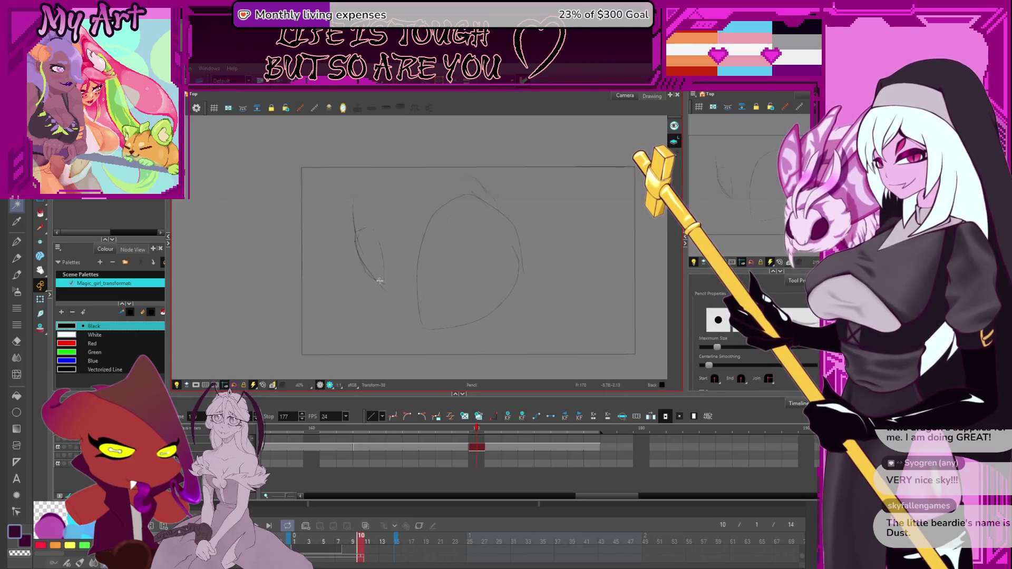
drag(389, 289, 361, 212)
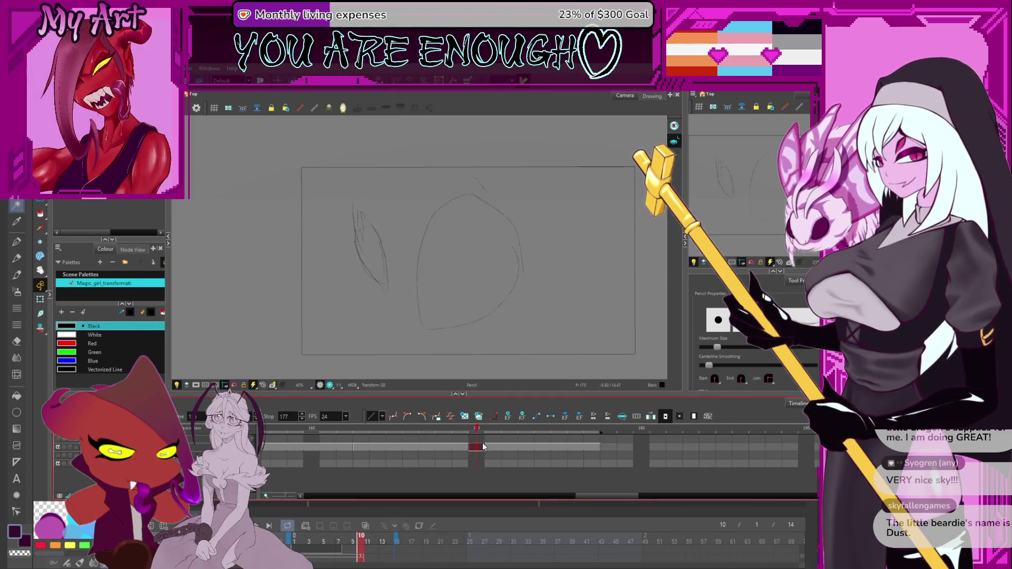
Review the head sketch at frames 163, 170, 175 and 176
drag(476, 281, 473, 289)
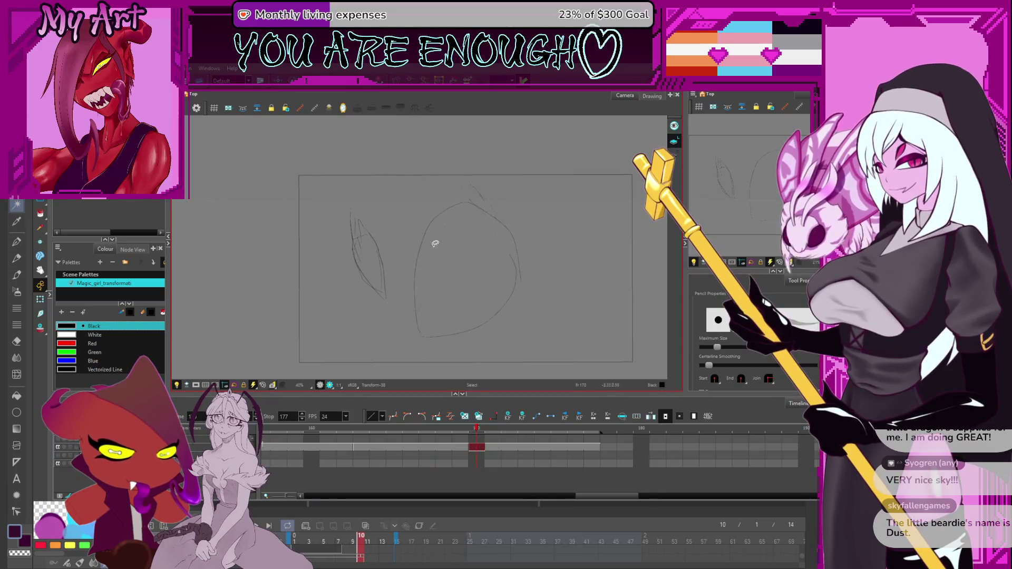
click(367, 449)
click(476, 447)
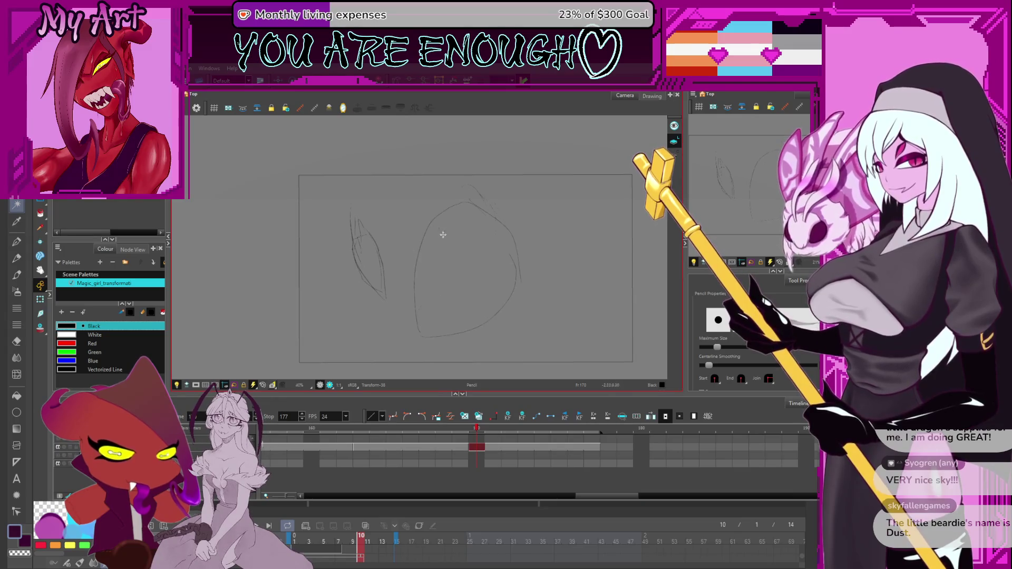
click(559, 447)
click(580, 447)
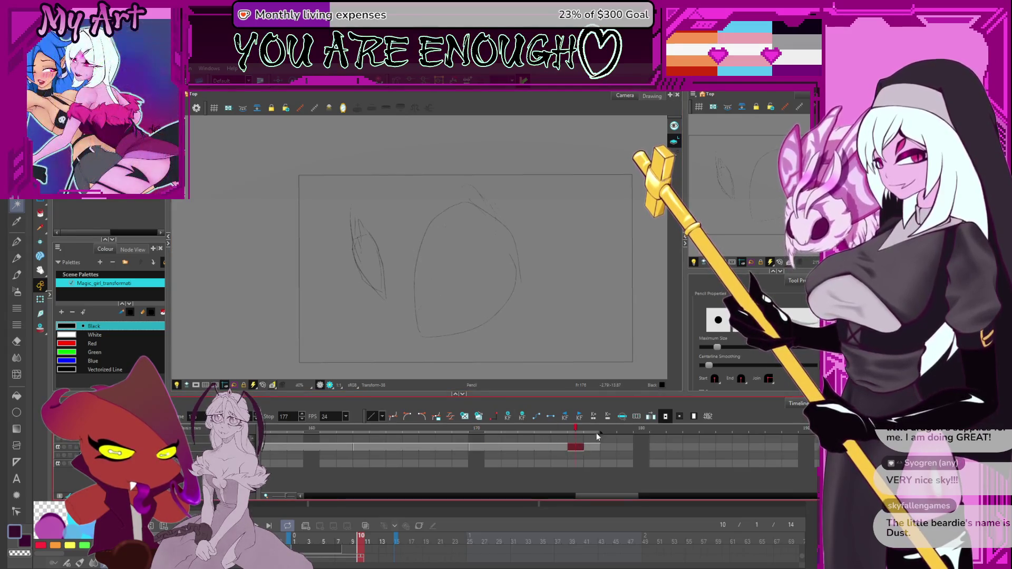
Extend the drawing's exposure to frame 184, then to 188, and settle on frame 180
drag(602, 447, 702, 458)
click(641, 447)
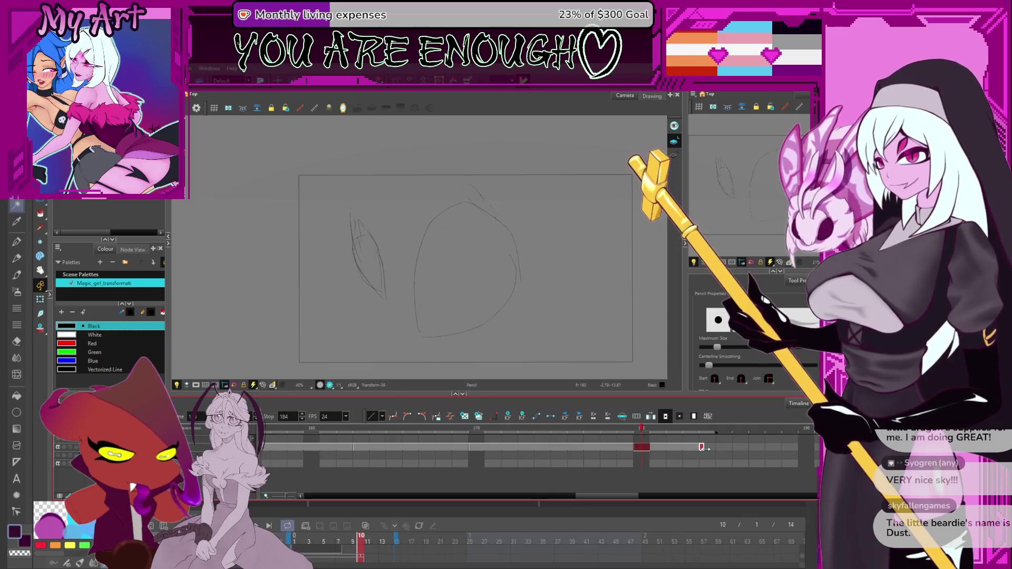
drag(701, 447, 774, 446)
click(773, 447)
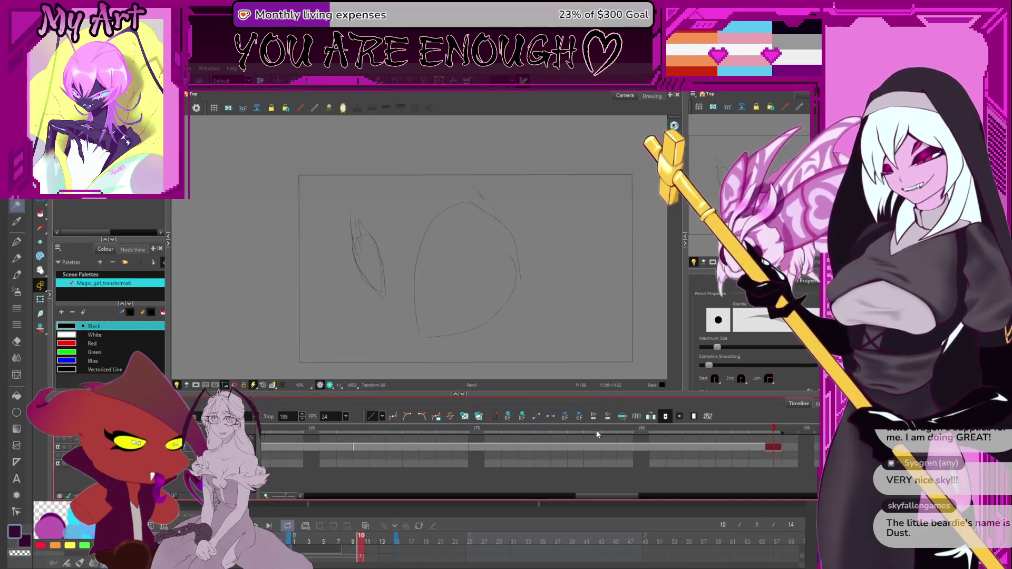
click(640, 449)
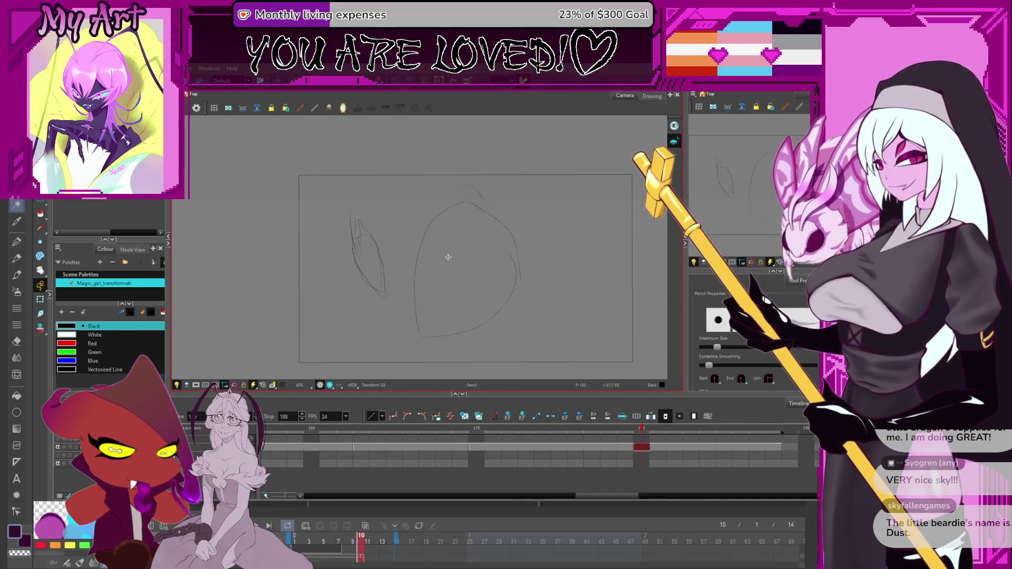
Pencil in a small oval, the right eye oval and a stroke down the face
key(alt+s)
key(alt+slash)
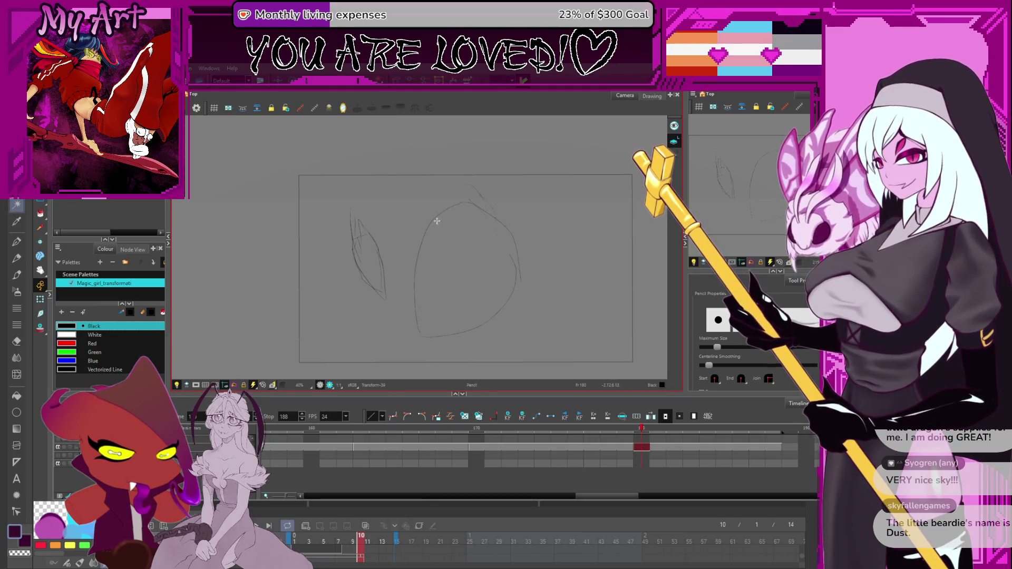
key(alt+slash)
mouse_move(440, 221)
mouse_down()
mouse_move(463, 237)
mouse_move(450, 226)
mouse_up()
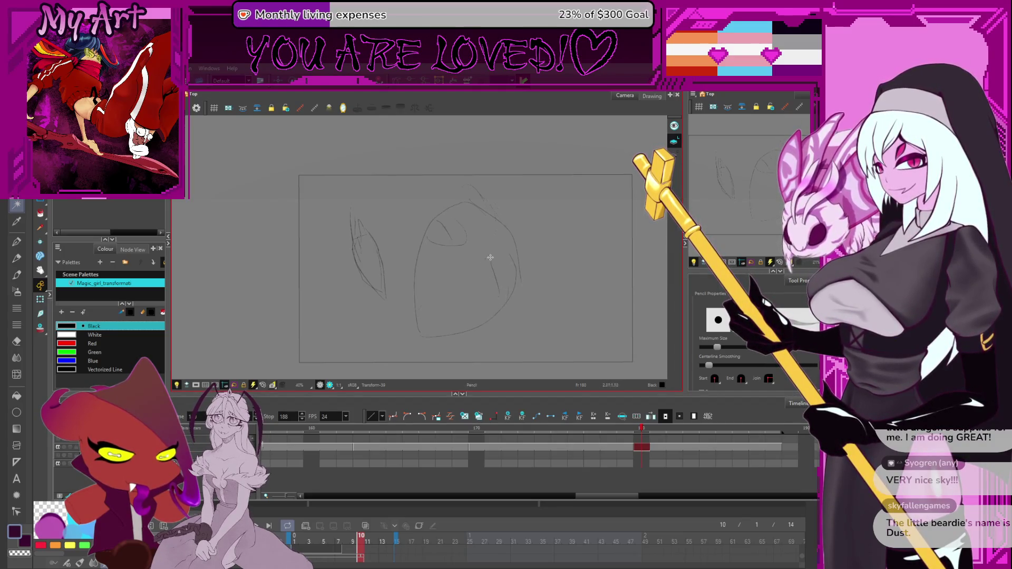
drag(491, 258, 495, 284)
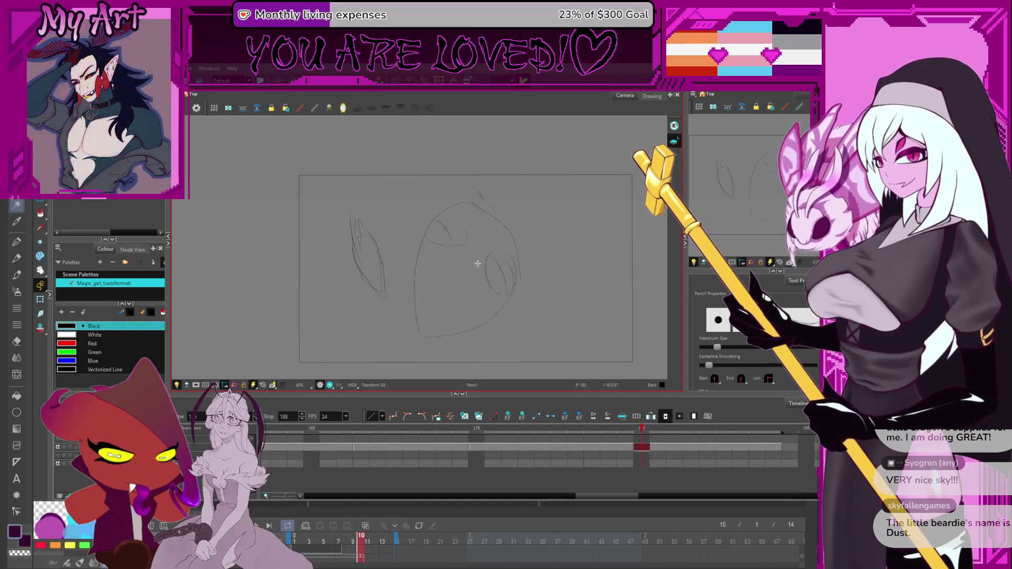
drag(435, 302, 436, 316)
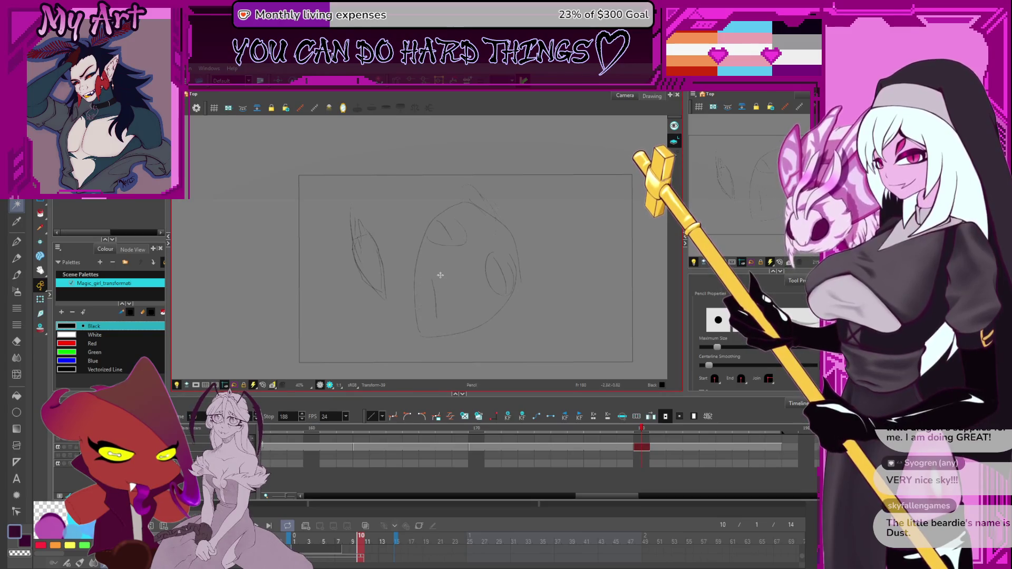
scroll(458, 313, down, 3)
scroll(444, 278, up, 4)
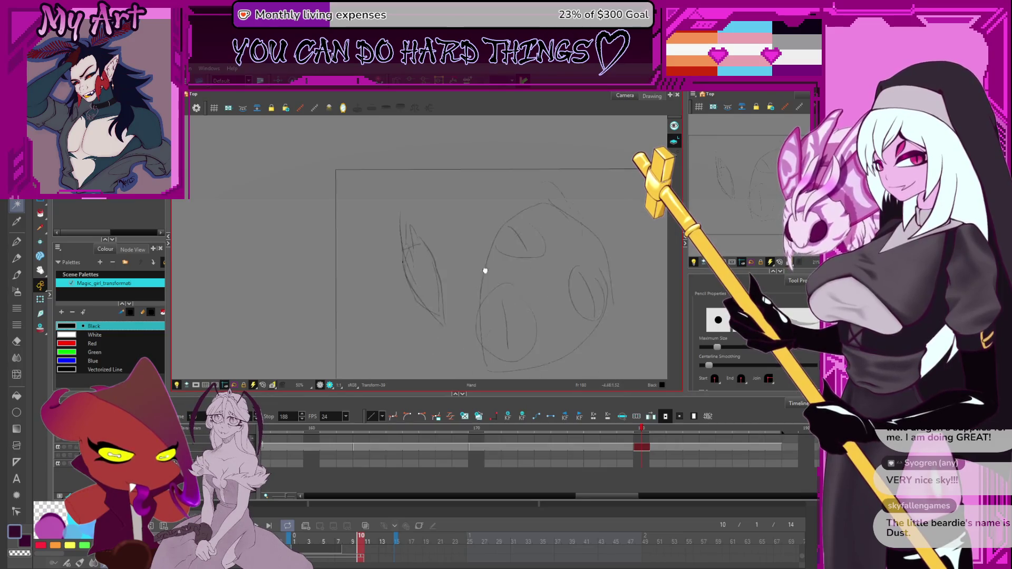
Check the drawings at frames 164 and 163, then bring up the frame 170 sketch
click(374, 432)
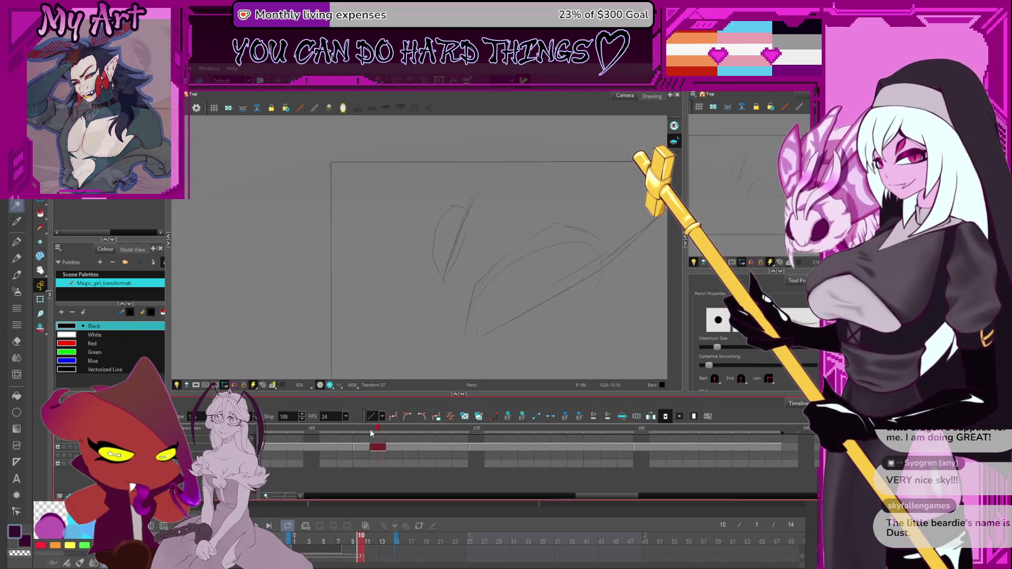
click(361, 448)
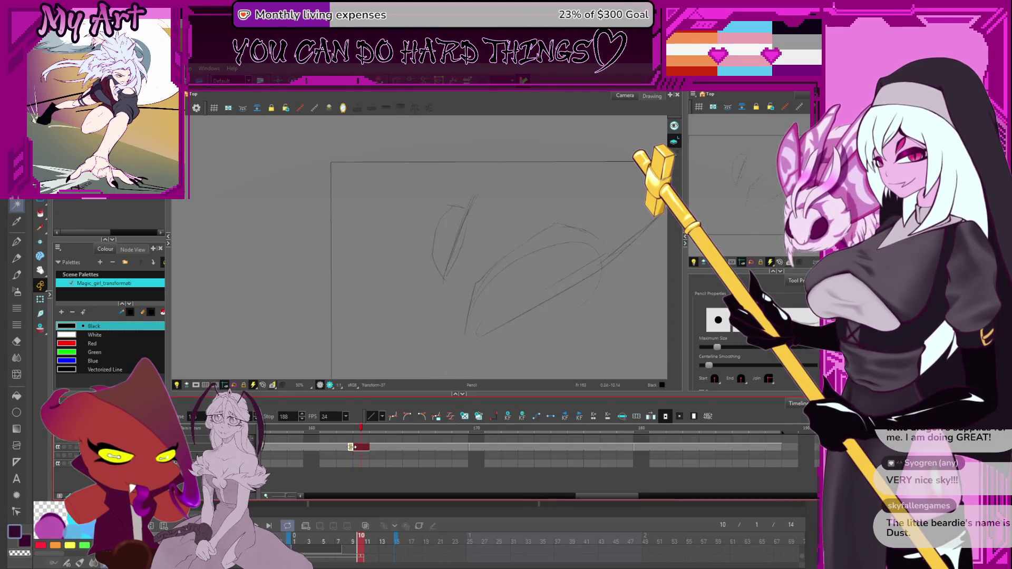
click(483, 449)
click(479, 446)
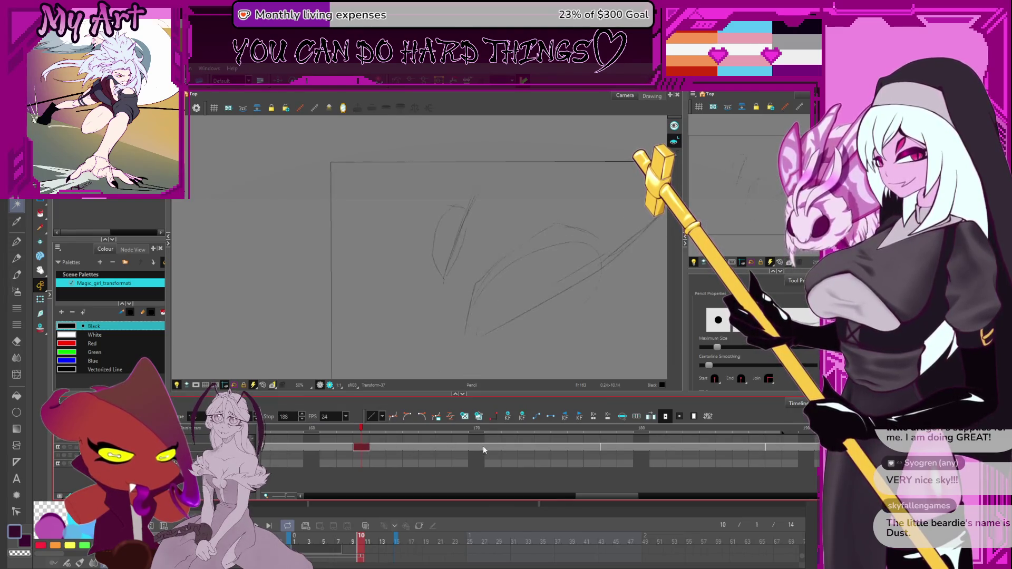
mouse_move(503, 285)
mouse_down()
mouse_move(445, 285)
mouse_move(469, 326)
mouse_move(525, 298)
mouse_up()
Delete the long curved and diagonal stray strokes from the frame 170 sketch
key(space)
key(Delete)
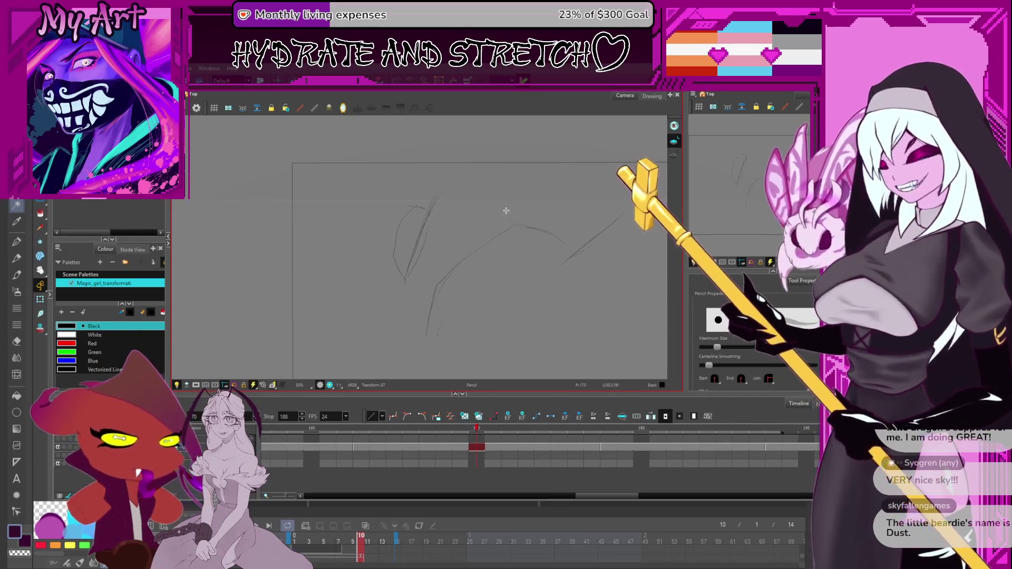
key(alt+s)
drag(592, 215, 519, 250)
key(Delete)
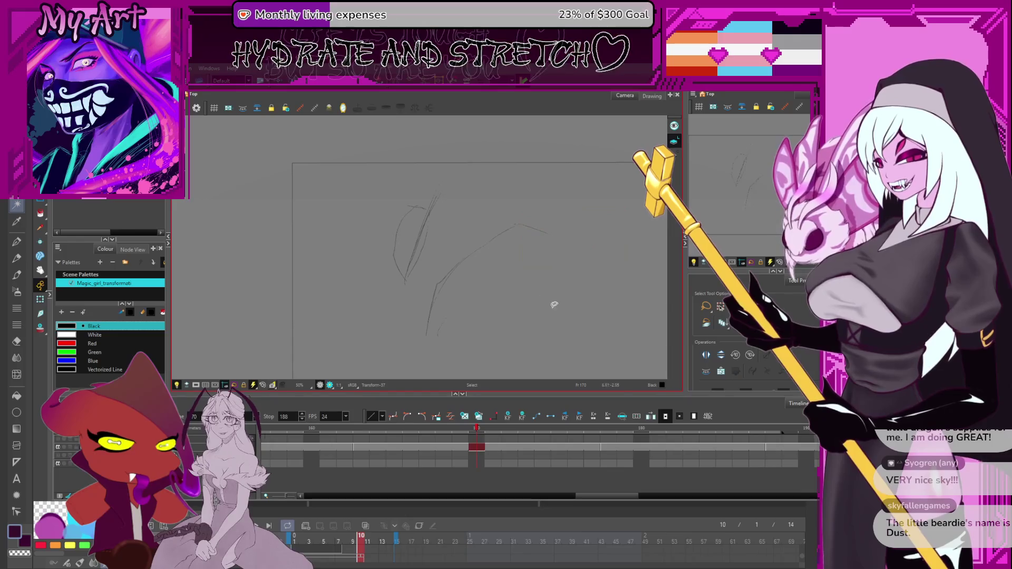
click(419, 237)
key(Delete)
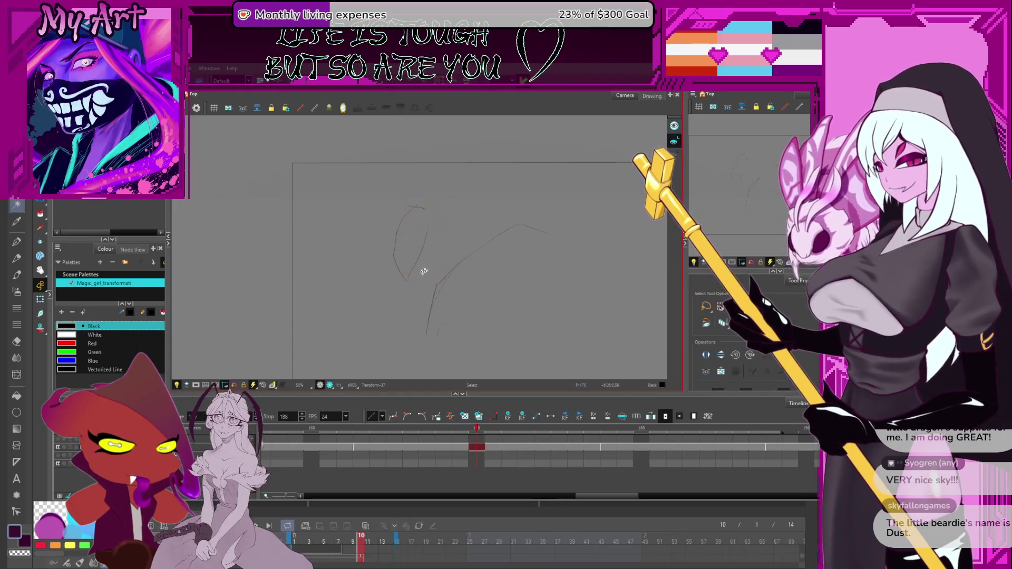
Redraw the loop's left and right sides darker and add a stroke up from its lower left
key(alt+/)
drag(406, 280, 397, 212)
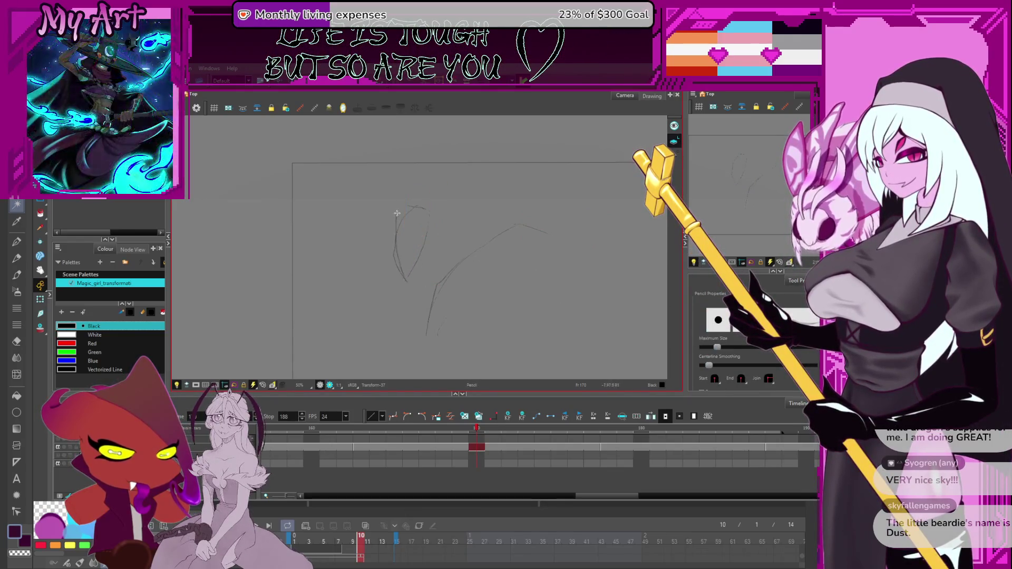
drag(409, 283, 394, 234)
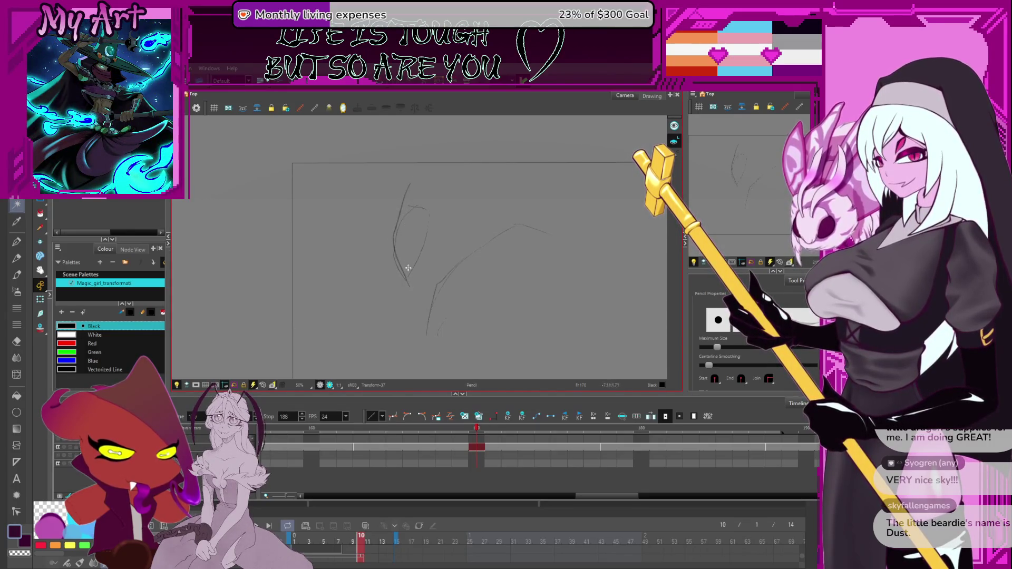
drag(410, 280, 426, 229)
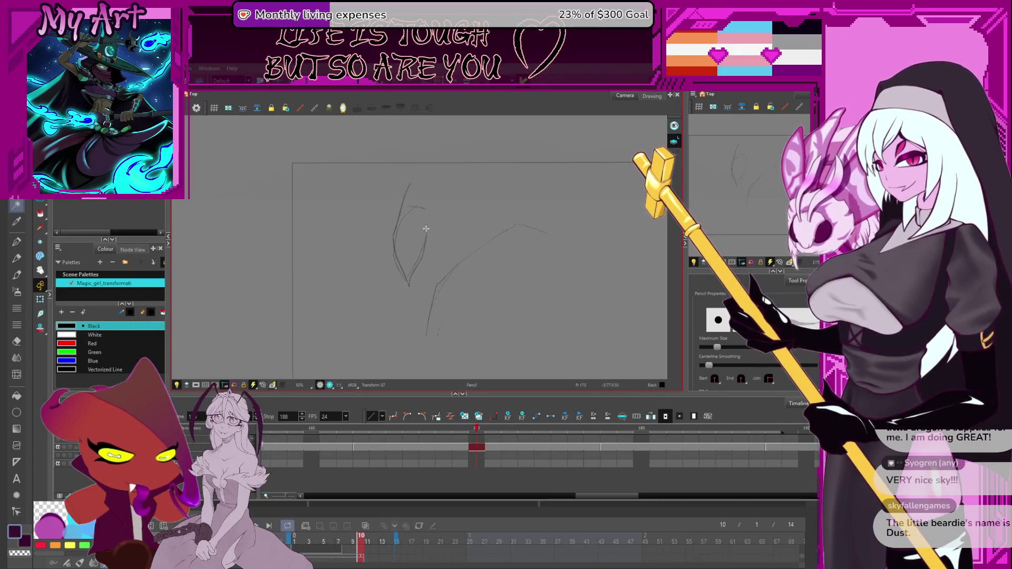
click(407, 205)
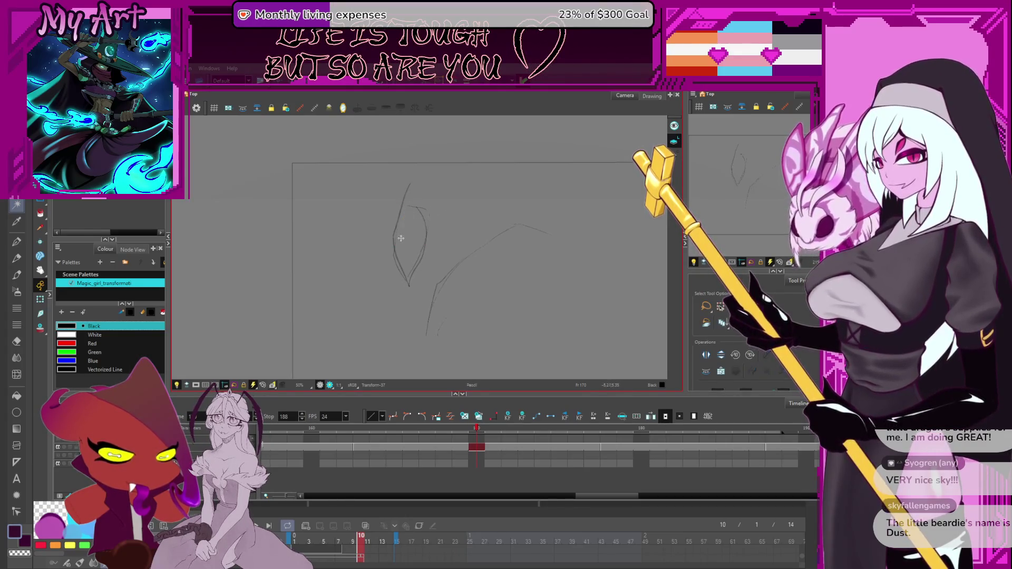
key(alt+x)
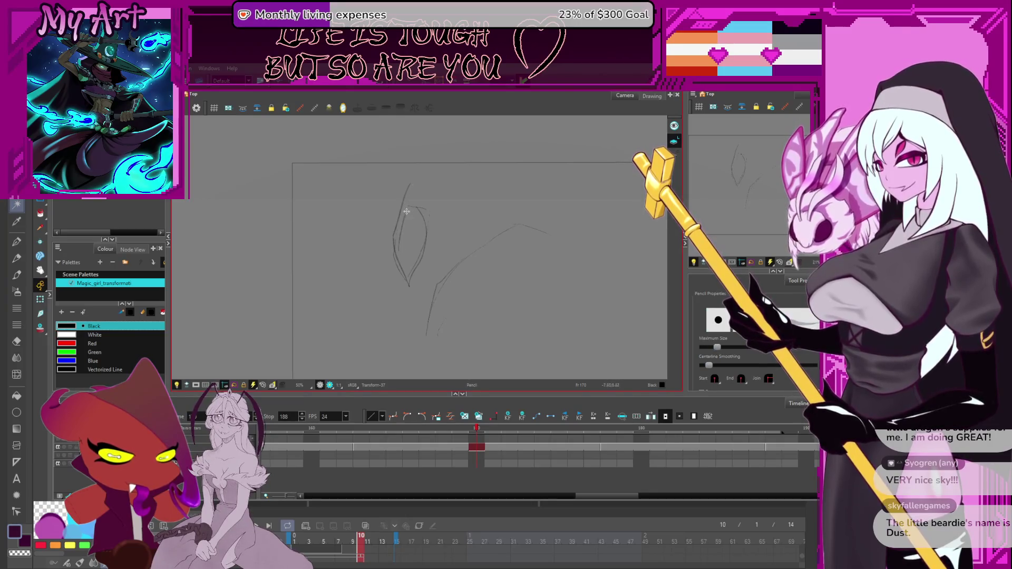
drag(401, 243, 418, 173)
Squash the eye stroke inside the loop shorter using its bounding box
key(alt+s)
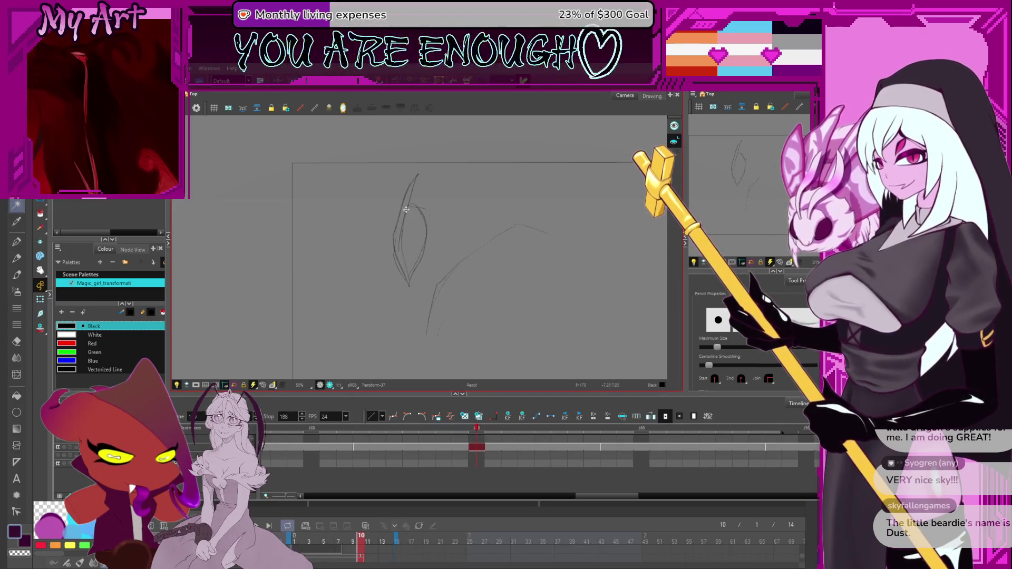
key(alt+x)
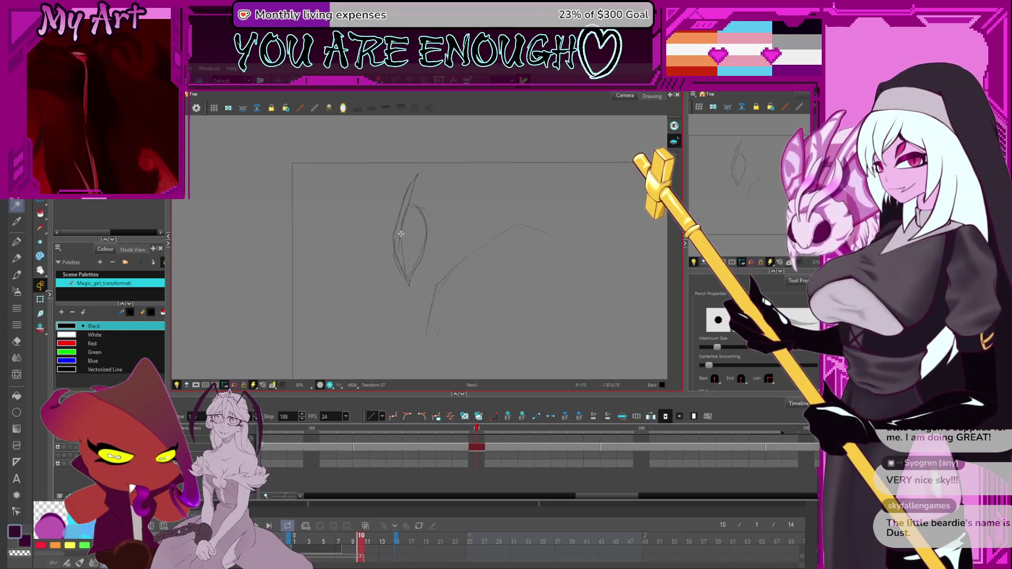
key(alt+s)
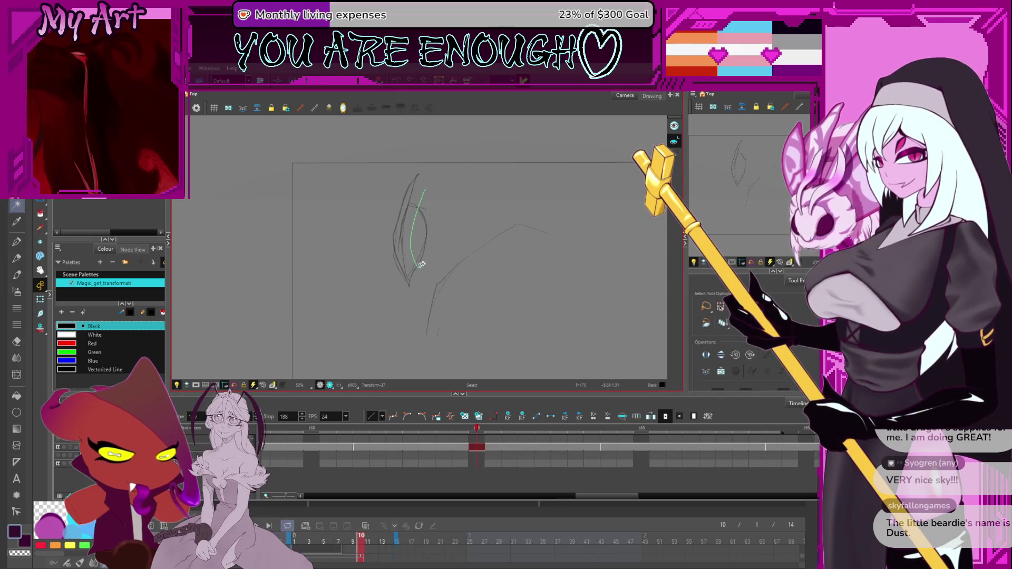
click(427, 219)
click(430, 229)
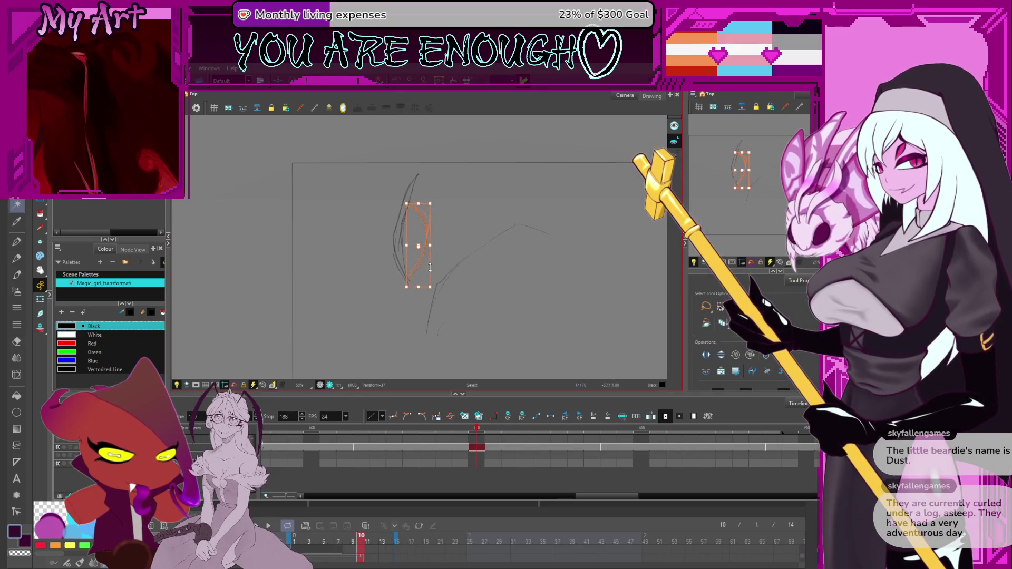
drag(419, 287, 423, 280)
drag(430, 244, 433, 247)
click(437, 239)
Select the small stray stroke at the arm's base, then move the playhead to frame 178
scroll(426, 275, down, 1)
key(alt+slash)
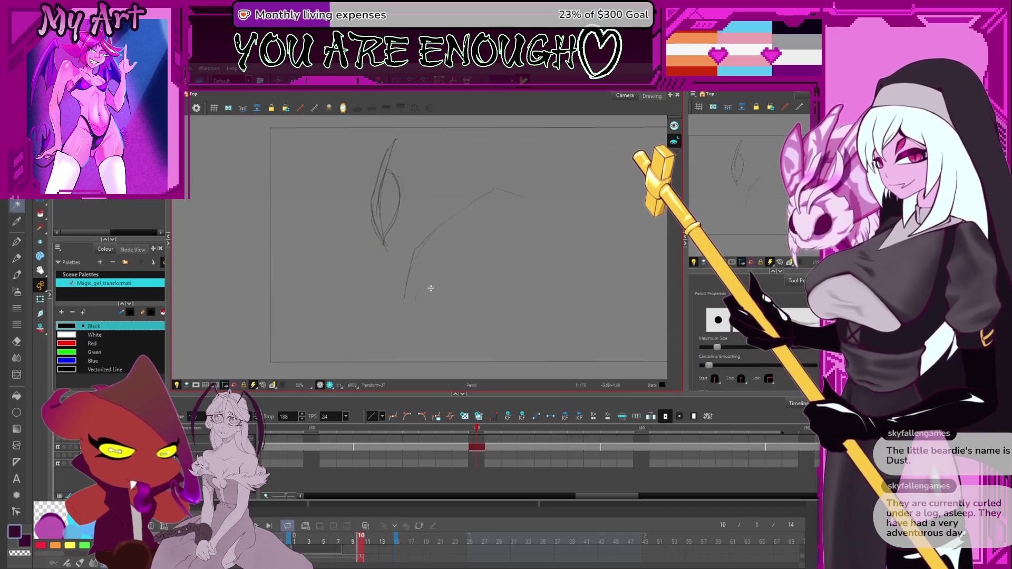
drag(431, 292, 420, 305)
key(alt+s)
click(409, 308)
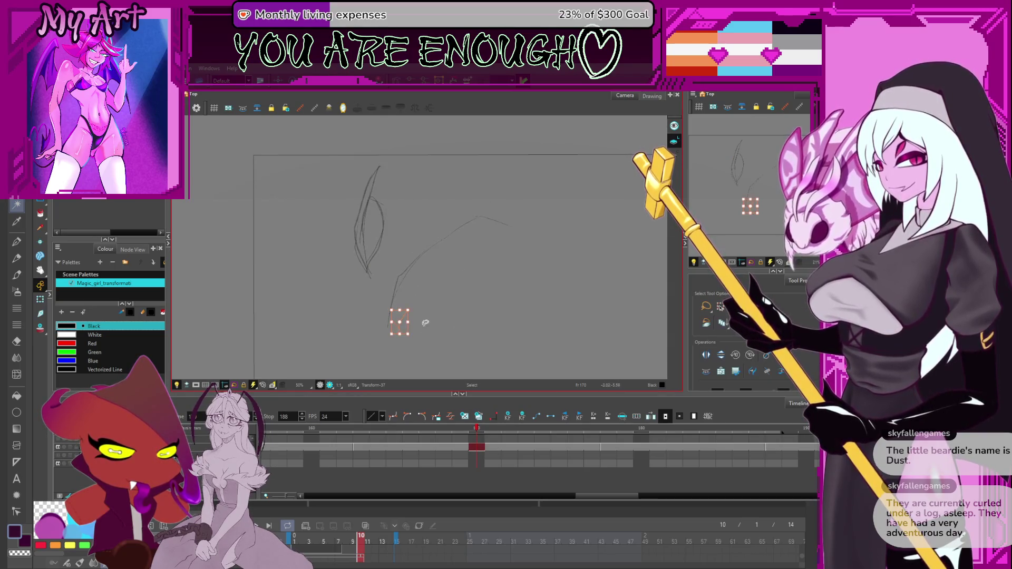
key(alt+slash)
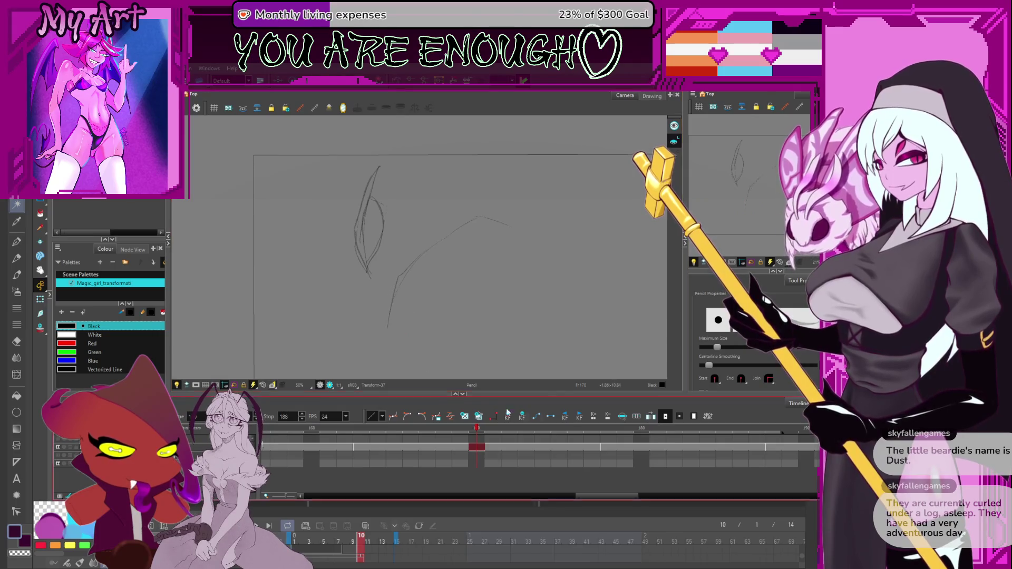
drag(622, 433, 577, 429)
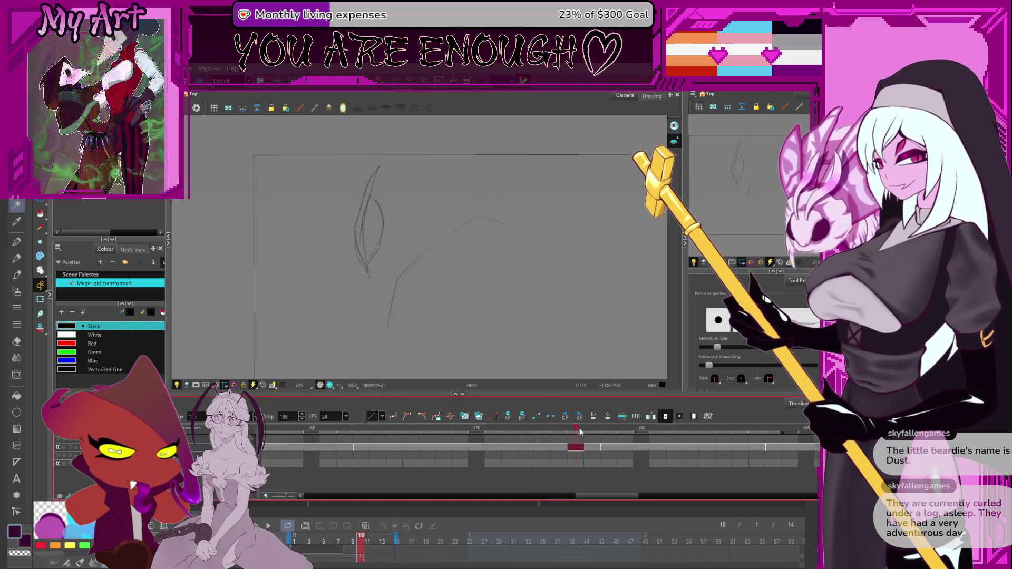
Lasso the frame 178 strokes, narrow to the left eye stroke, then undo the transformations
key(alt+s)
mouse_move(340, 182)
mouse_down()
mouse_move(419, 146)
mouse_move(485, 270)
mouse_up()
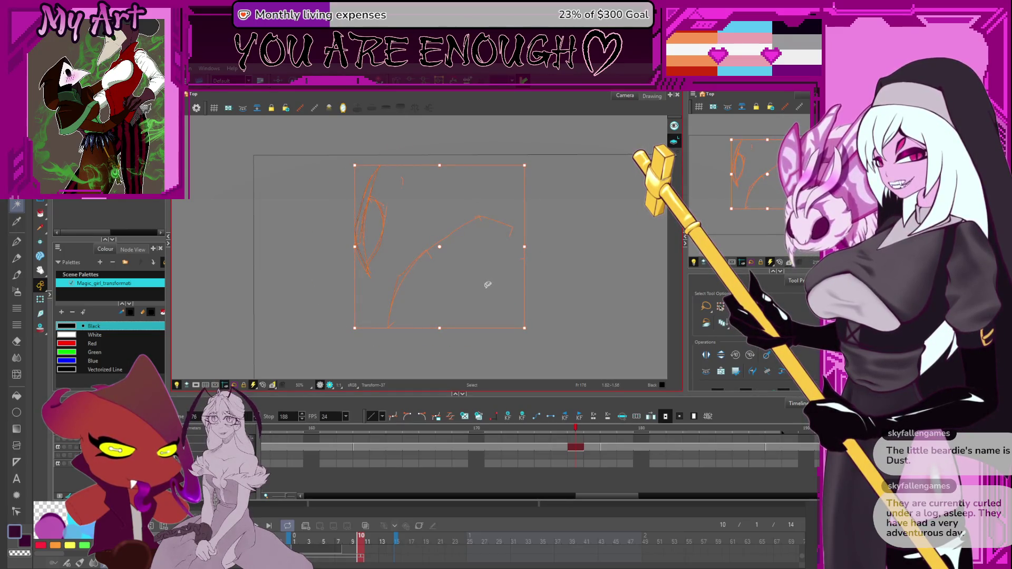
click(378, 235)
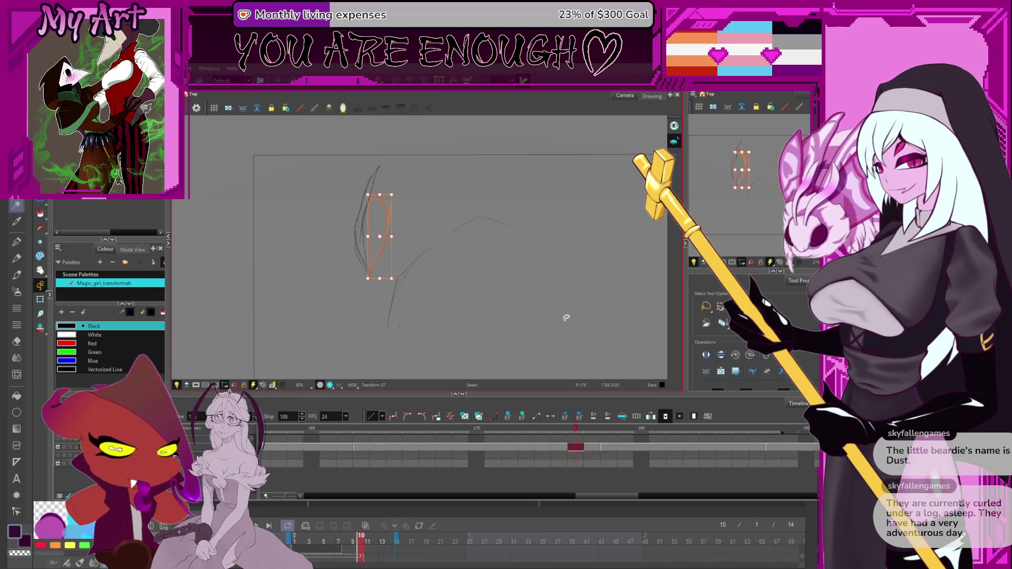
key(ctrl+z)
key(ctrl+z)
key(ctrl+z)
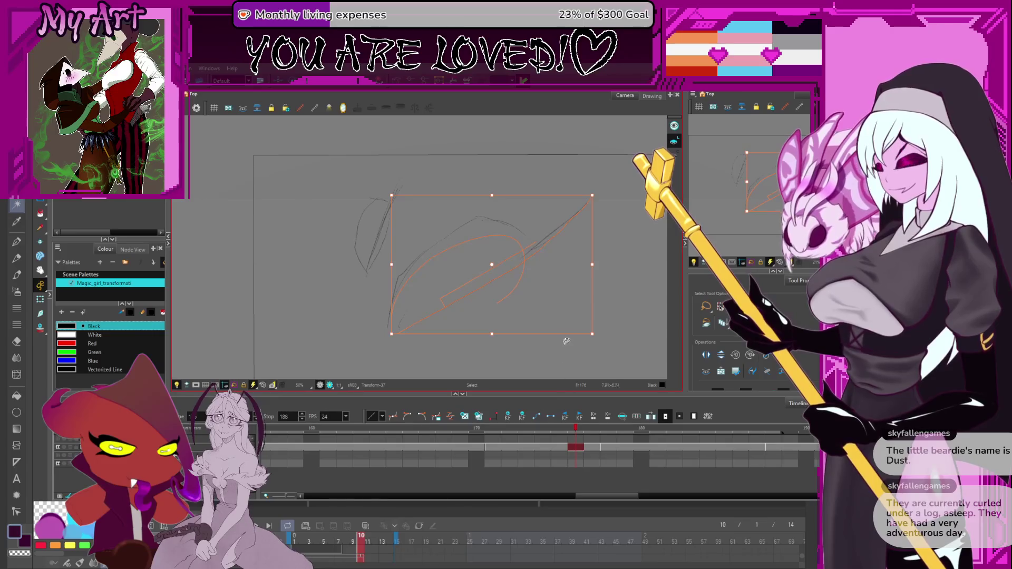
Return to the frame 170 drawing via the frame 171 cell, ready to draw with the Pencil
click(458, 452)
click(493, 456)
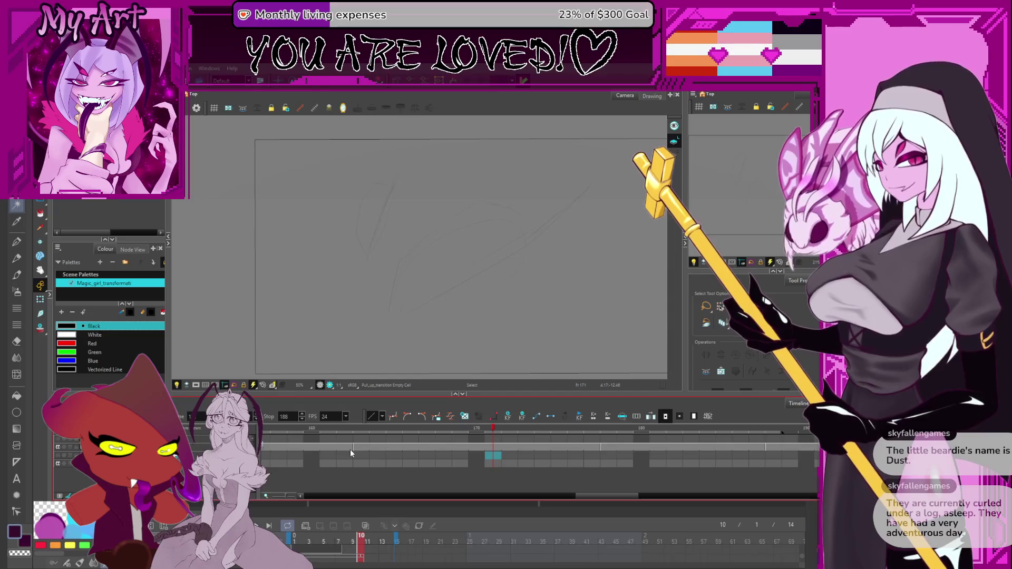
click(474, 447)
key(alt+slash)
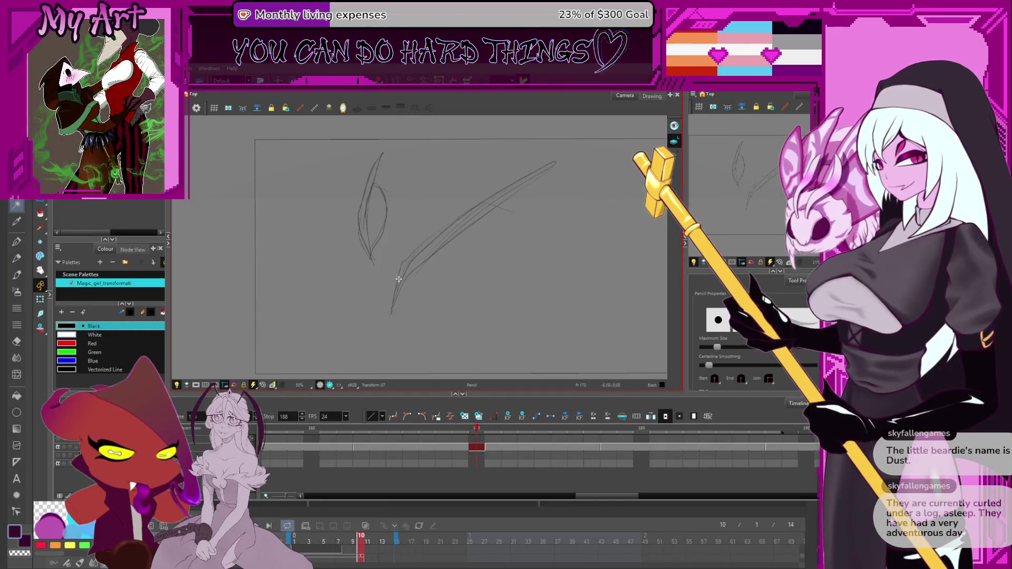
Draw long curves along the arm sketch's bottom edge and a curved stroke at its upper right
key(period)
key(period)
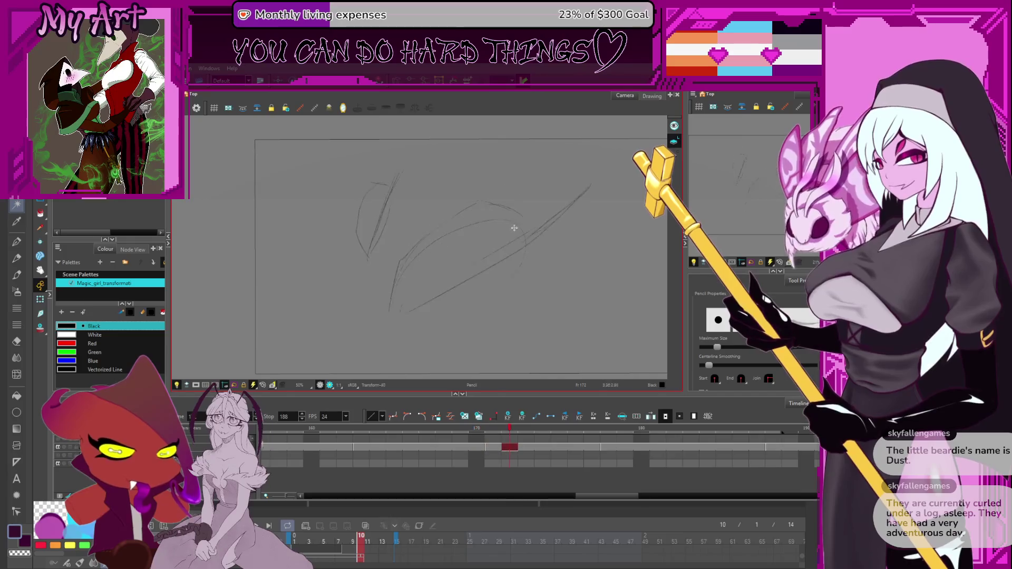
key(comma)
key(comma)
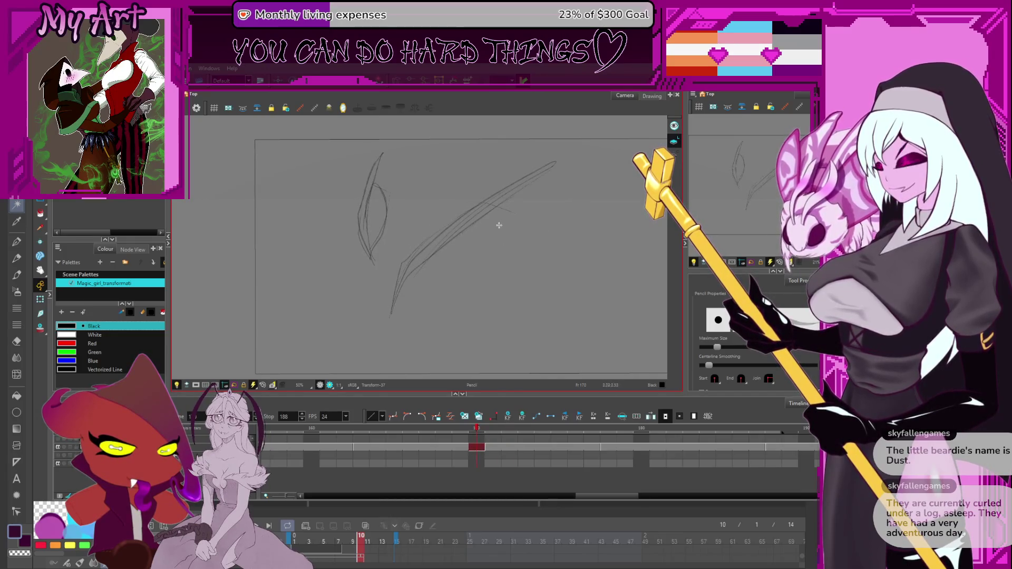
drag(391, 315, 449, 300)
key(alt+s)
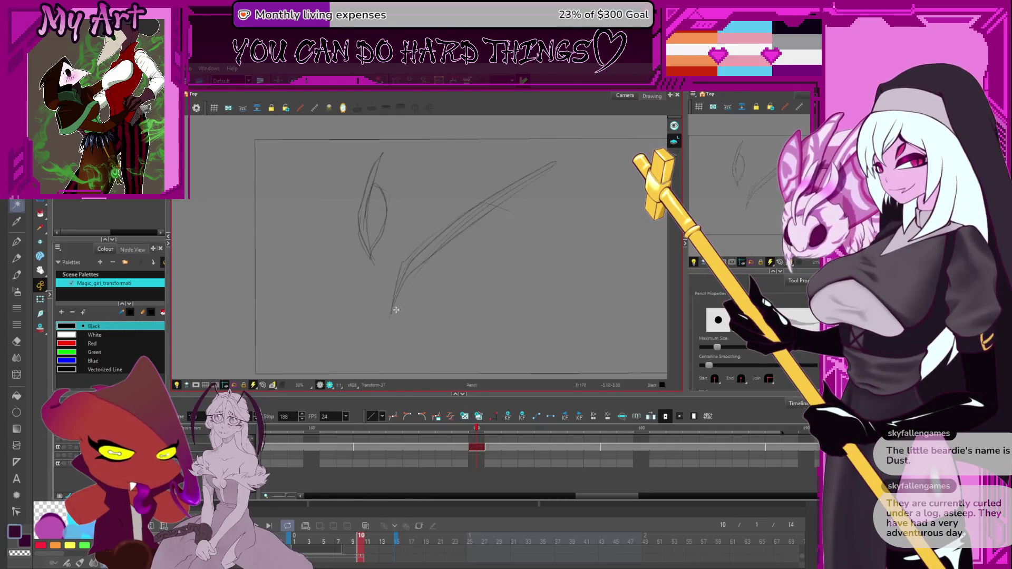
drag(392, 315, 460, 297)
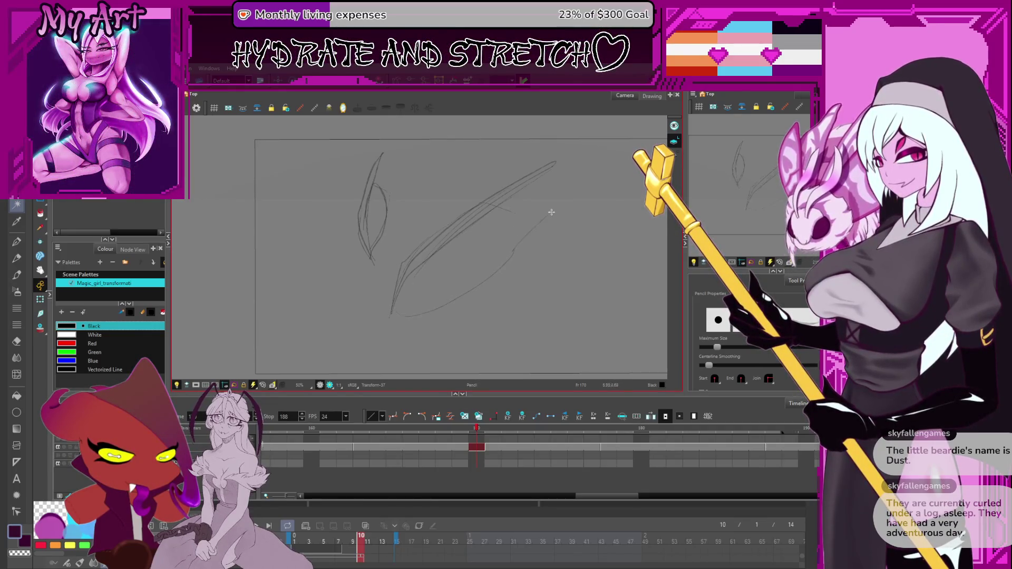
key(alt+s)
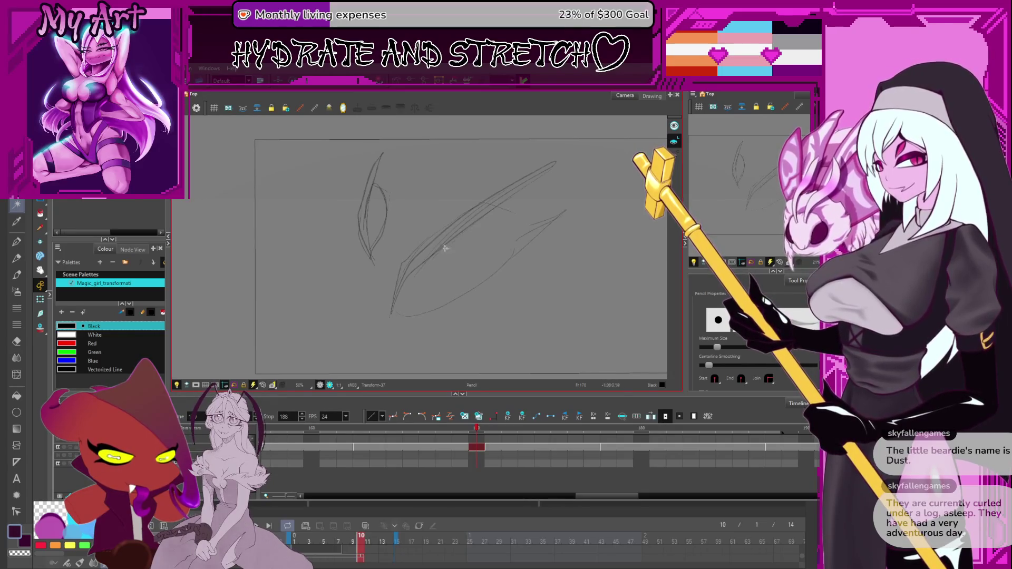
mouse_move(475, 222)
mouse_down()
mouse_move(510, 252)
mouse_move(507, 209)
mouse_up()
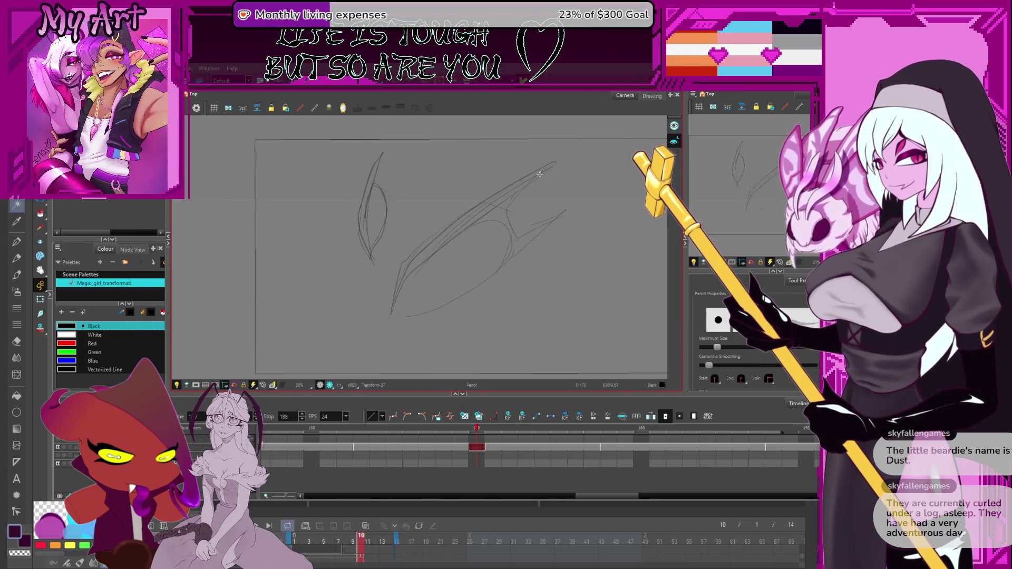
Select the lower curved stroke and inspect its contour points with the Contour Editor
key(alt+s)
click(403, 315)
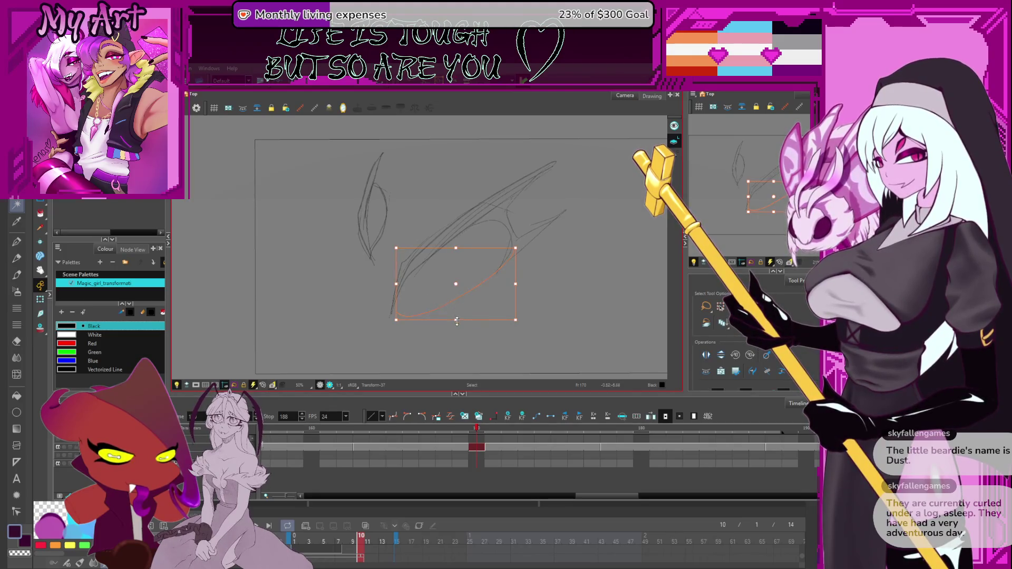
key(alt+q)
click(396, 315)
click(390, 319)
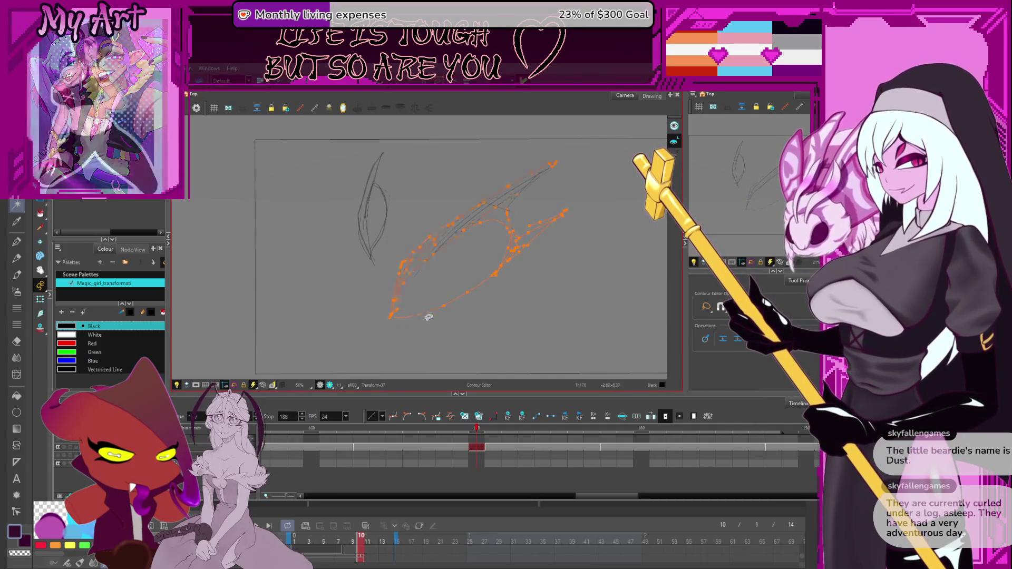
click(444, 331)
Add two short dark inner lines to the arm, then scrub forward to frame 178
key(alt+/)
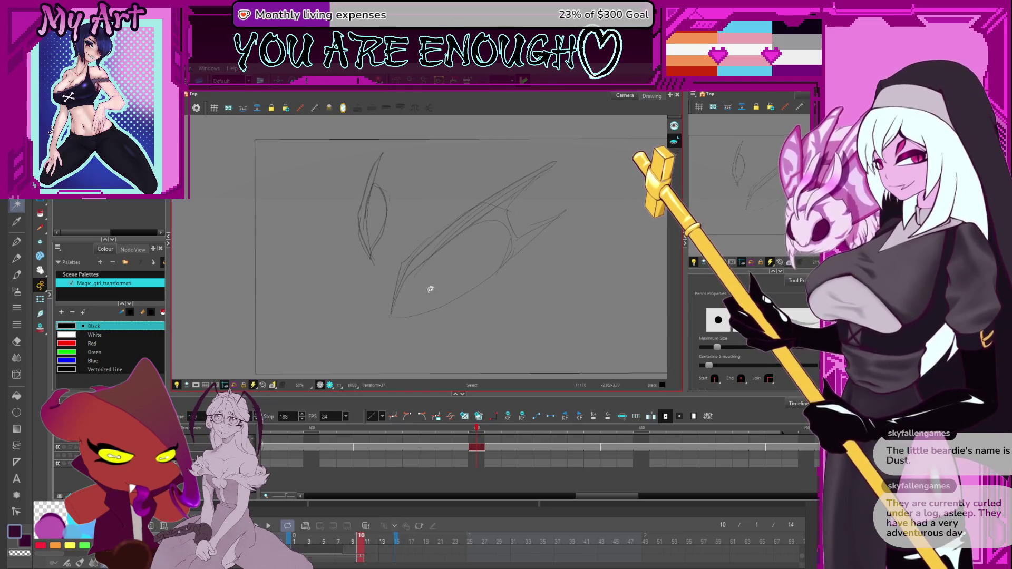
drag(448, 298, 440, 270)
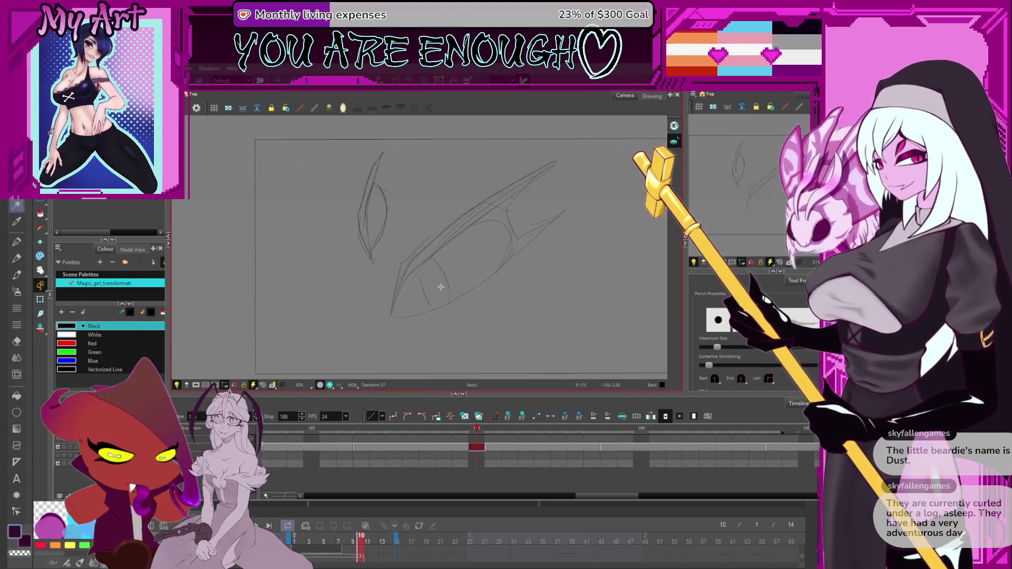
drag(478, 350, 467, 318)
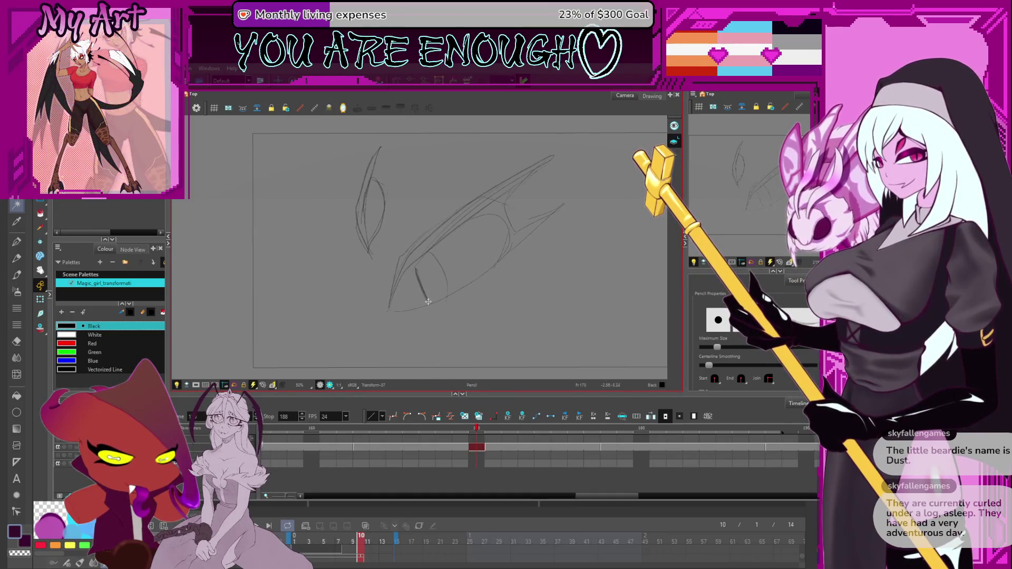
drag(415, 271, 428, 299)
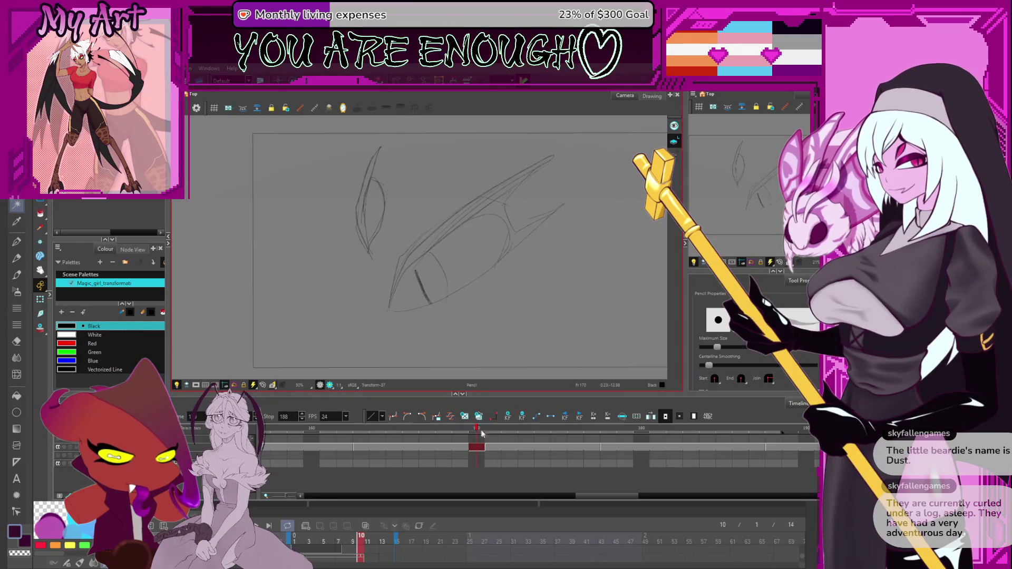
drag(499, 428, 795, 444)
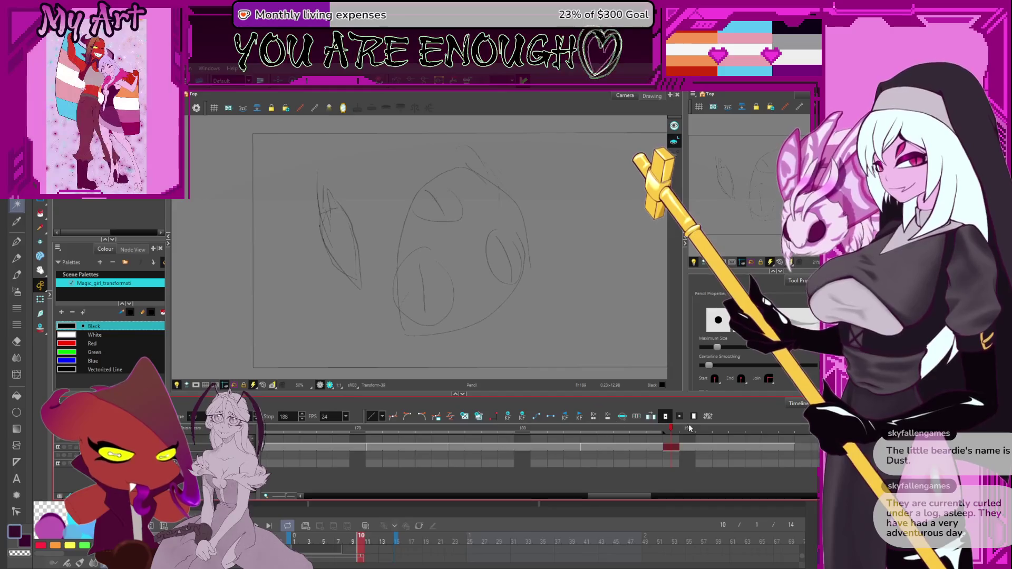
Pick frames 189 and 188, play back the animation, then jump to the hand drawing near frame 216
click(665, 448)
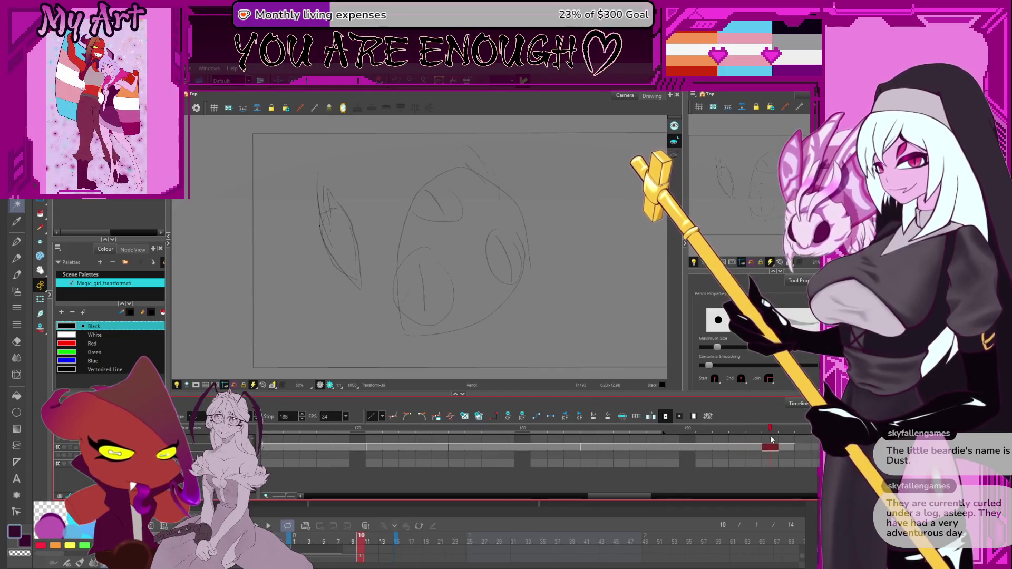
click(655, 448)
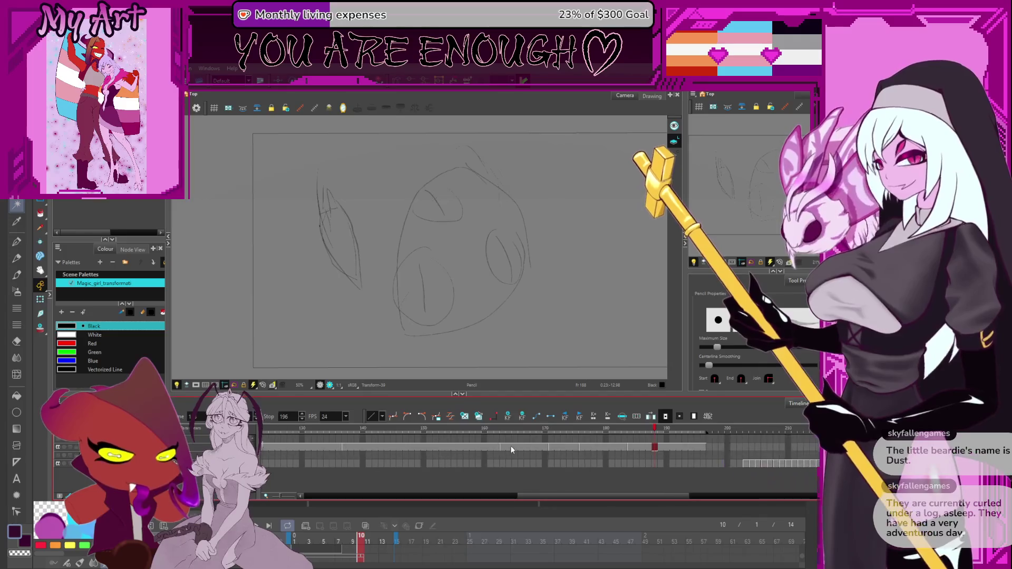
scroll(509, 444, down, 5)
key(Return)
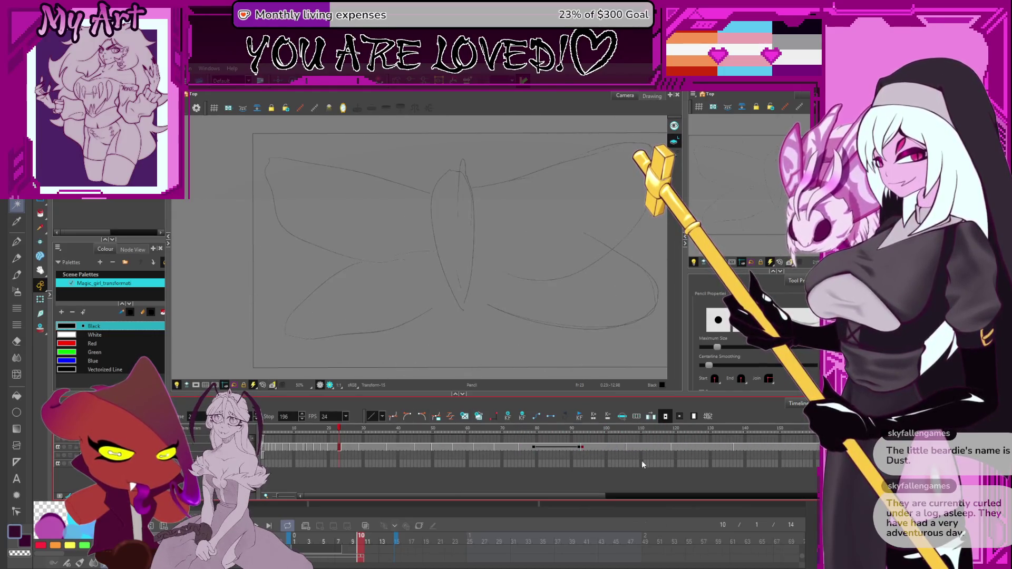
drag(737, 463, 553, 462)
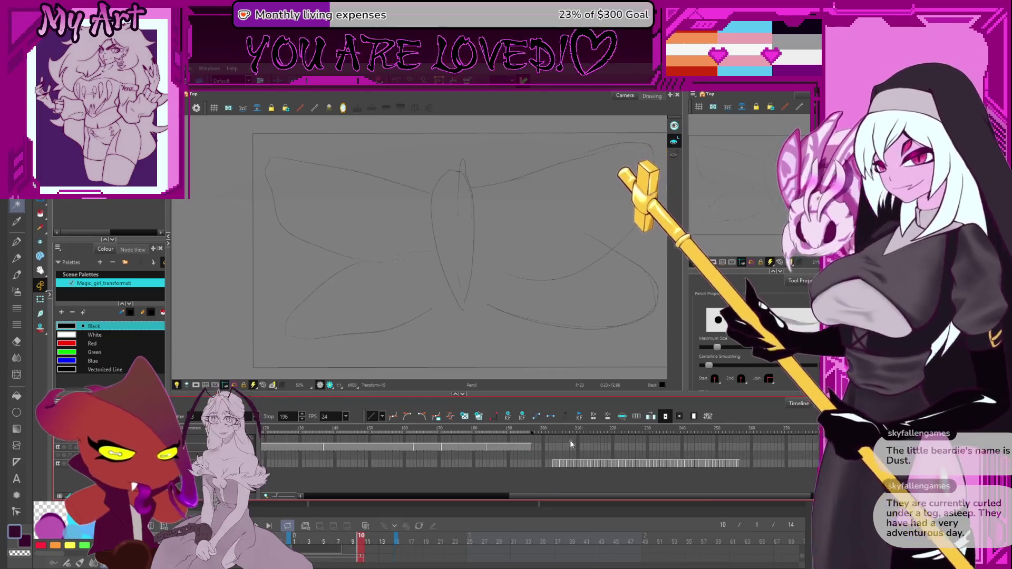
click(597, 440)
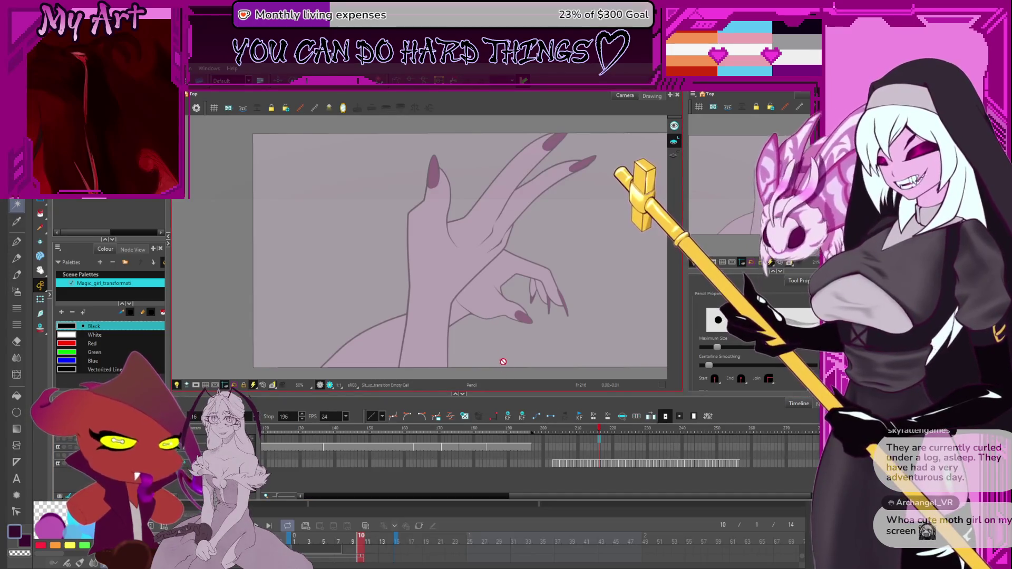
Jump to frame 238, step back to 232, then return to the head sketch at frame 196
click(675, 447)
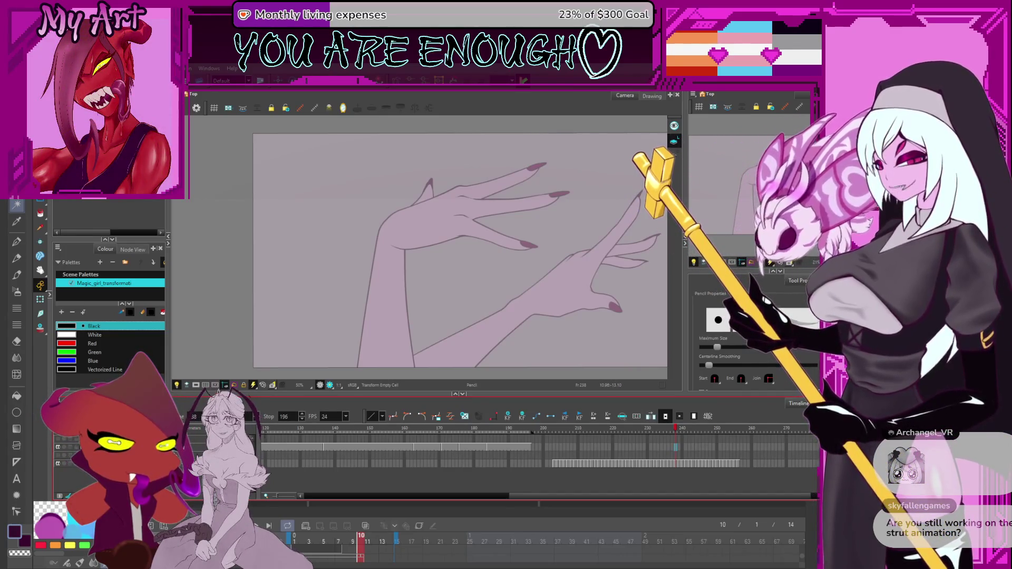
drag(675, 428, 595, 432)
click(529, 432)
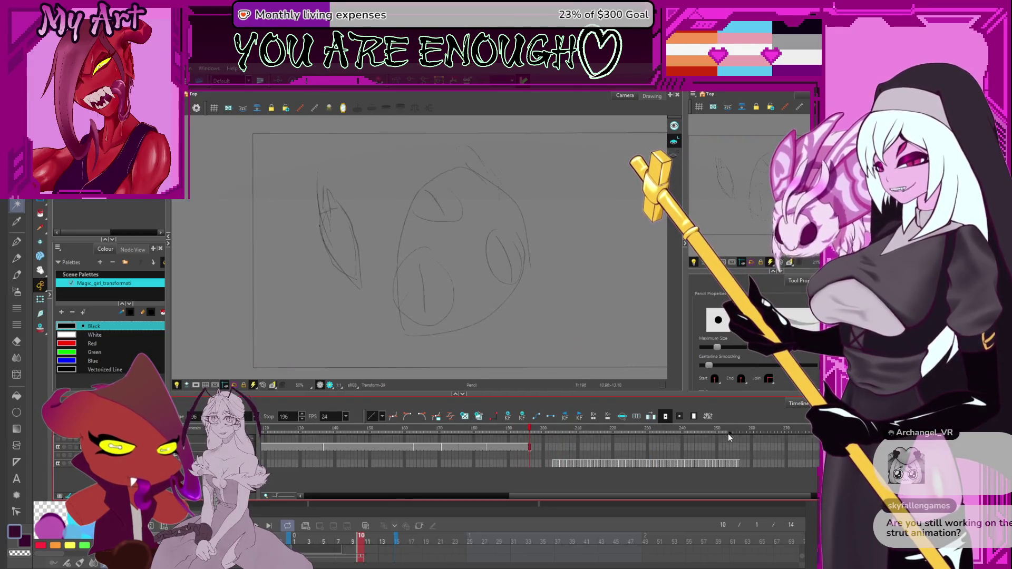
text(233)
Play the animation from frame 196 through to the end, then switch over to Clip Studio Paint
key(Return)
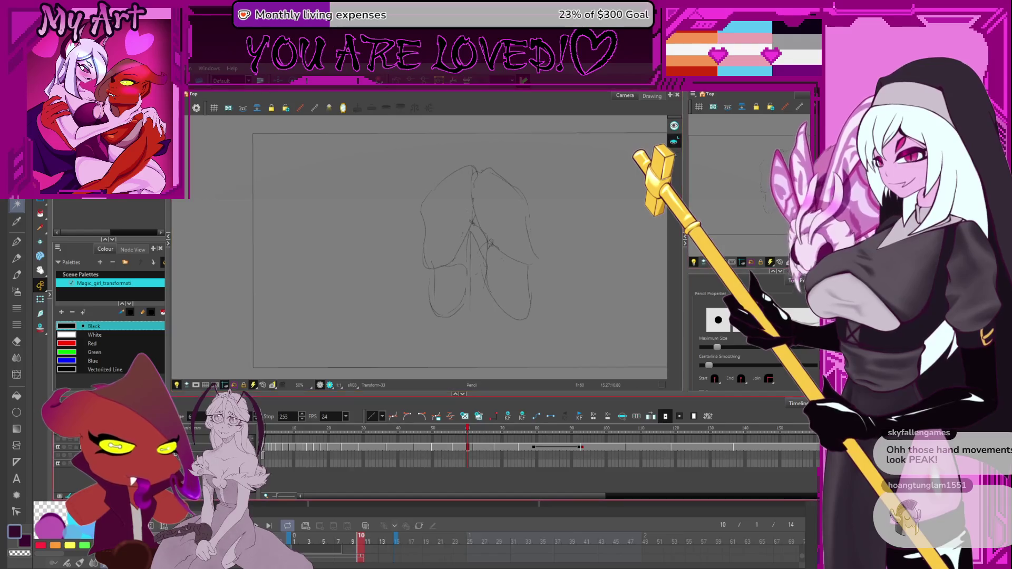
key(alt+Tab)
key(alt+Tab)
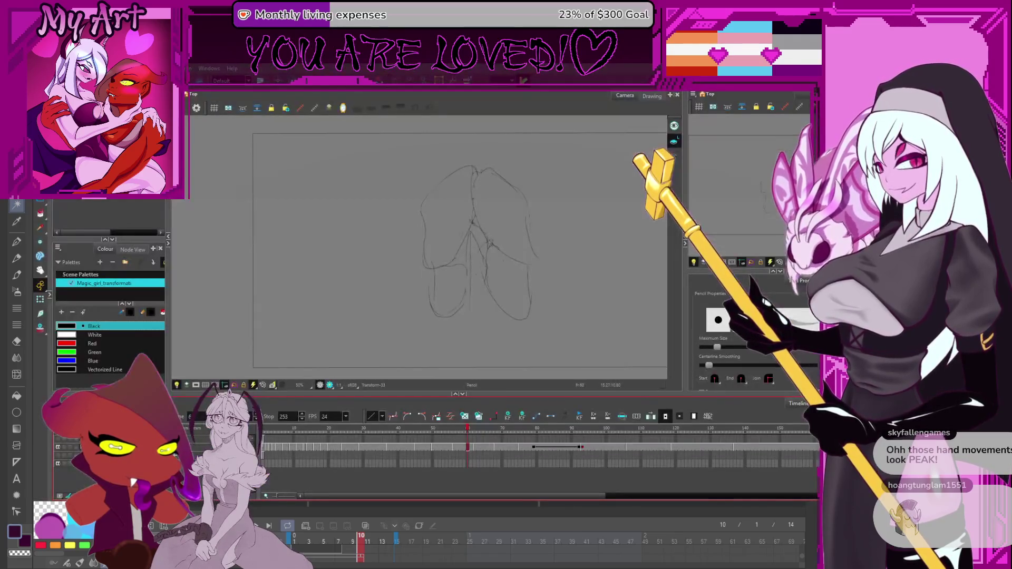
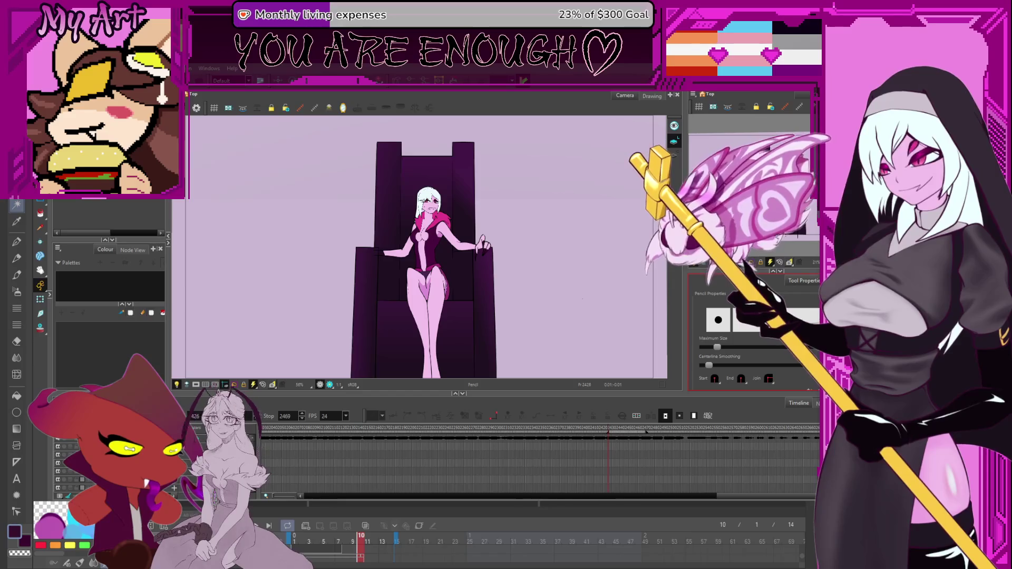
Scrub back to the rough pencil sketch at frame 2204 and enlarge the timeline and Camera view panels
click(611, 433)
drag(584, 434, 416, 434)
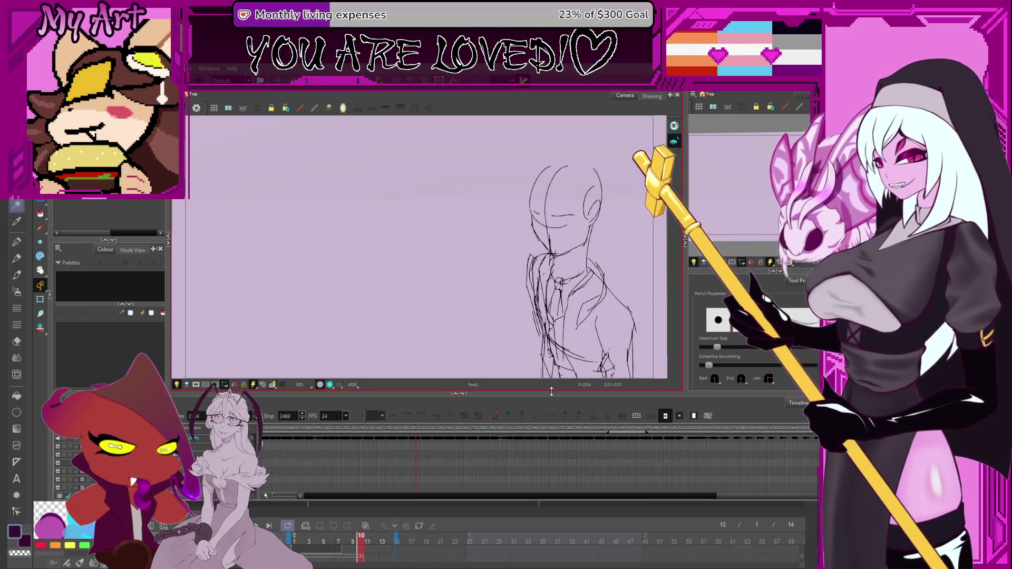
drag(458, 393, 458, 315)
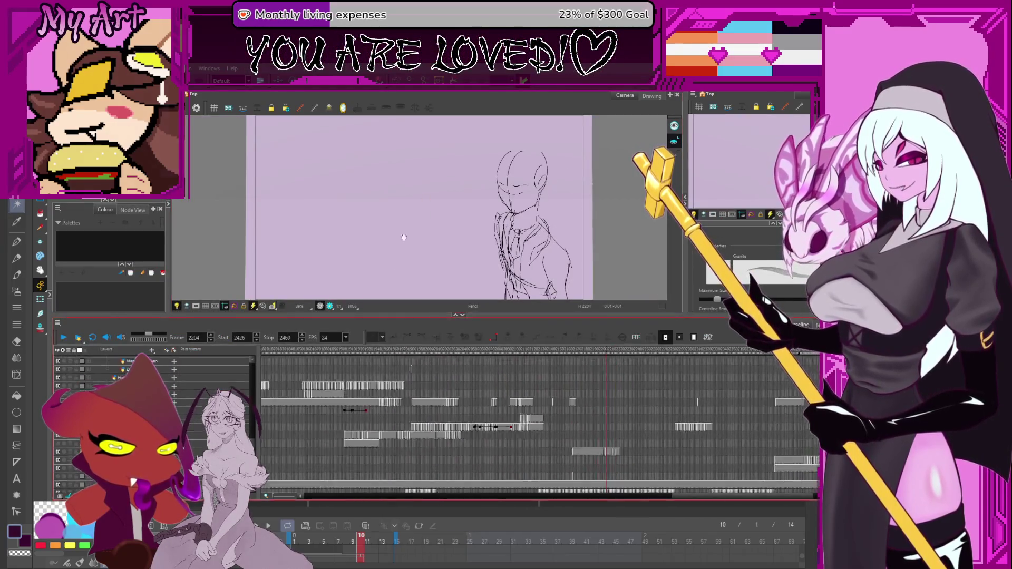
scroll(296, 411, up, 3)
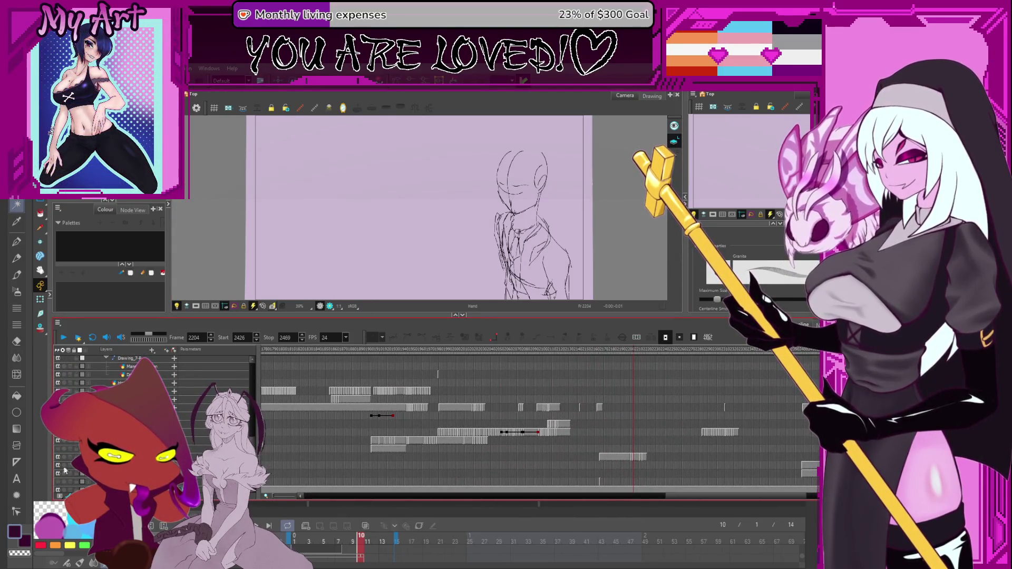
click(562, 296)
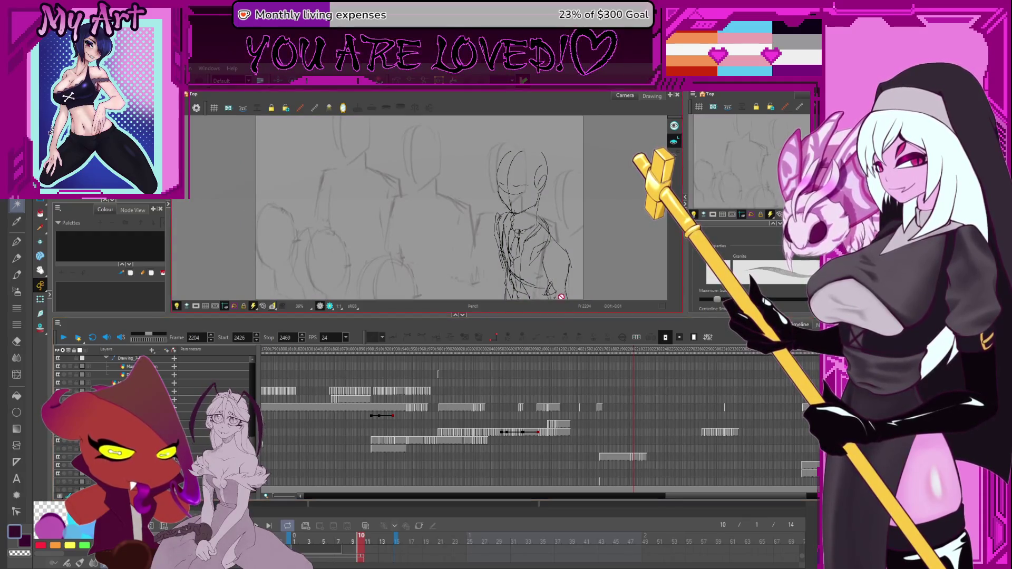
drag(555, 315, 580, 369)
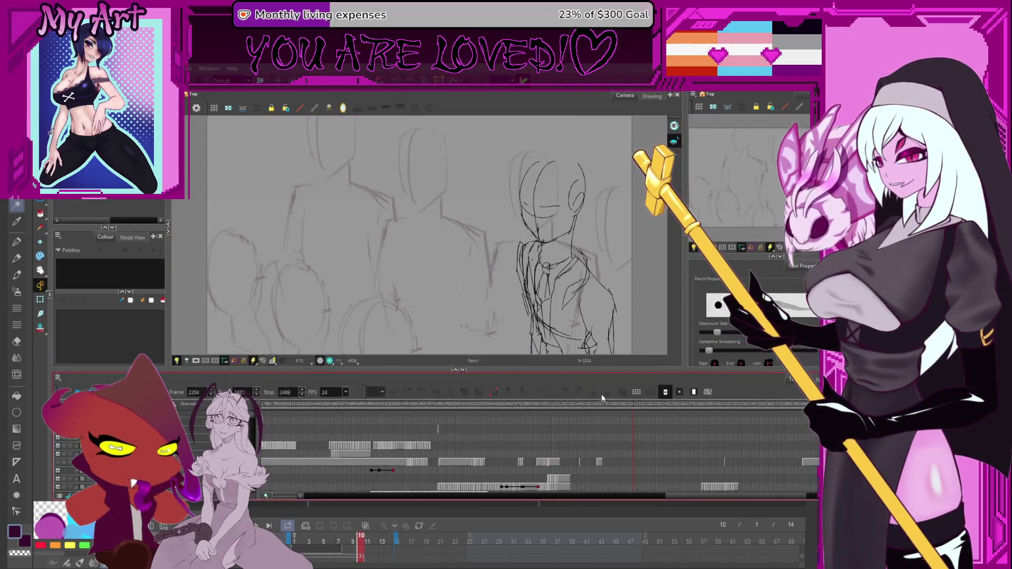
Jump to frame 2170, pan onto the two suited figures, and play forward to frame 2217
mouse_move(612, 410)
mouse_down()
mouse_move(419, 415)
mouse_move(369, 397)
mouse_move(318, 400)
mouse_move(564, 406)
mouse_move(577, 413)
mouse_move(563, 418)
mouse_move(615, 435)
mouse_move(579, 446)
mouse_up()
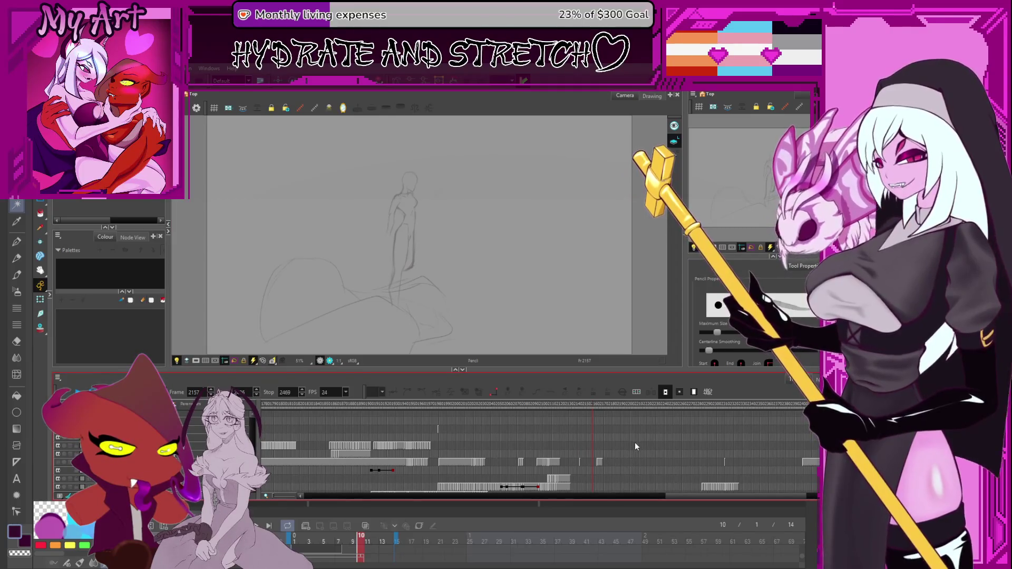
scroll(608, 440, down, 2)
scroll(568, 424, right, 3)
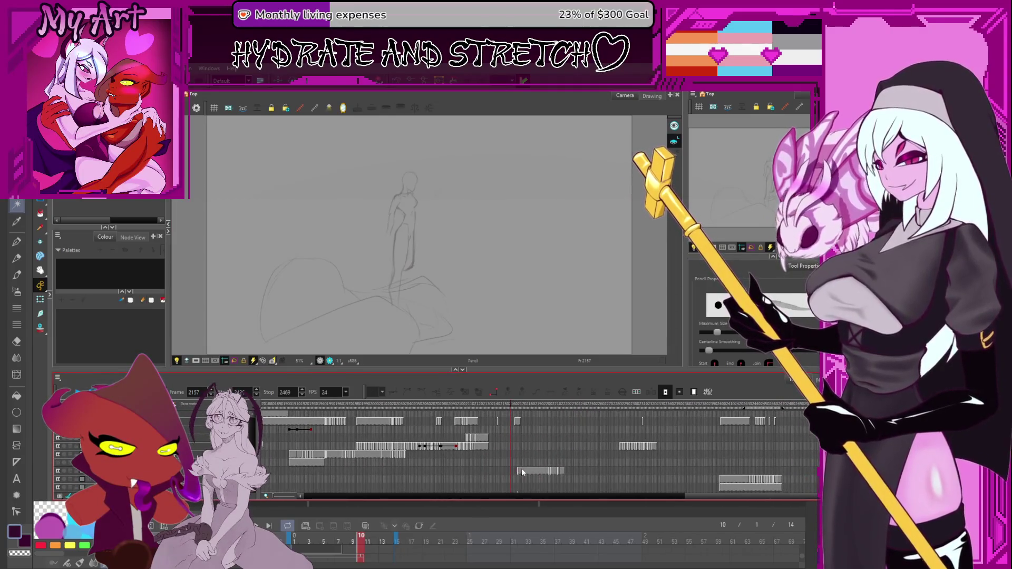
click(521, 471)
scroll(542, 450, down, 1)
scroll(542, 450, right, 2)
drag(550, 251, 540, 277)
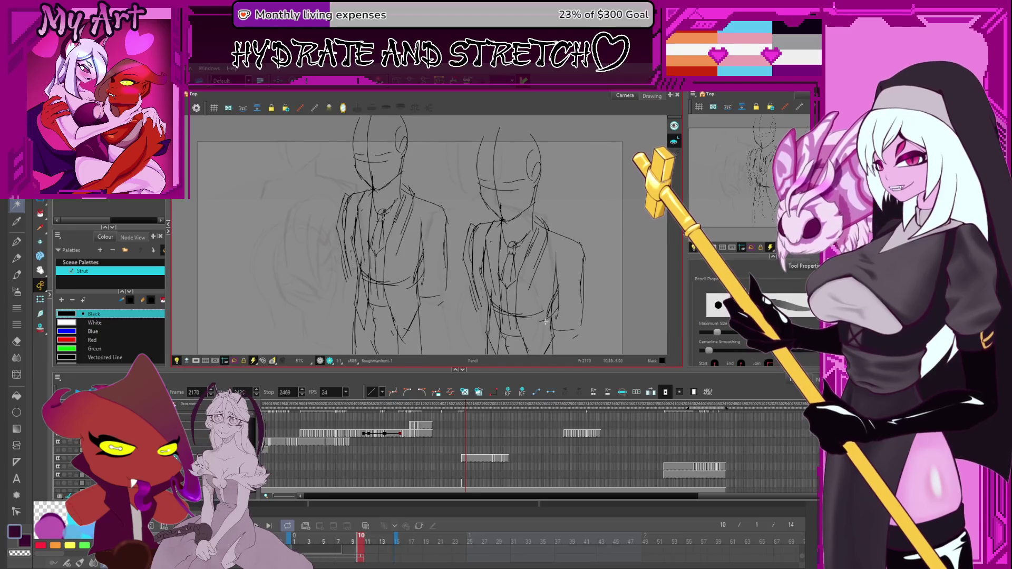
scroll(516, 316, down, 1)
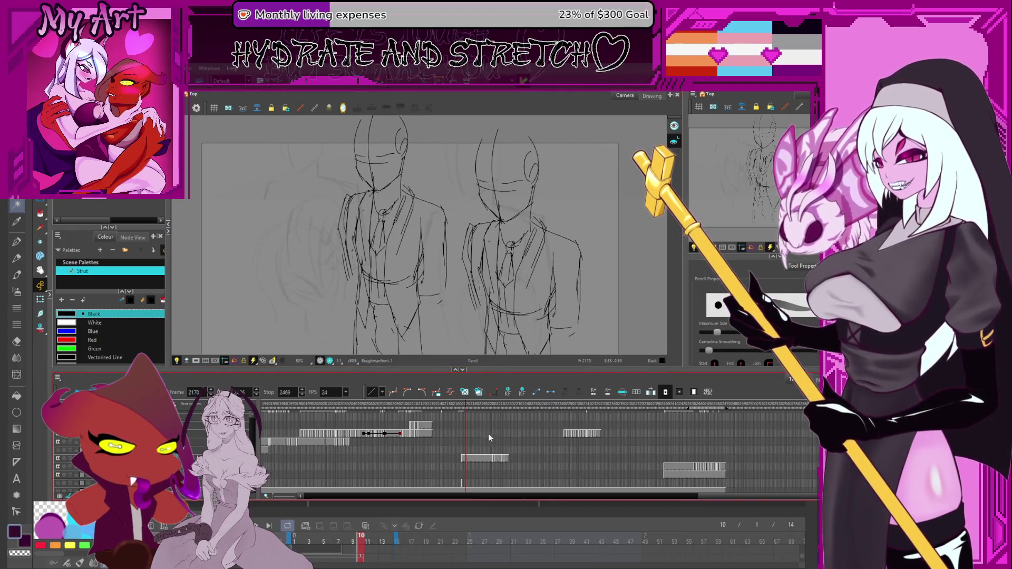
key(Return)
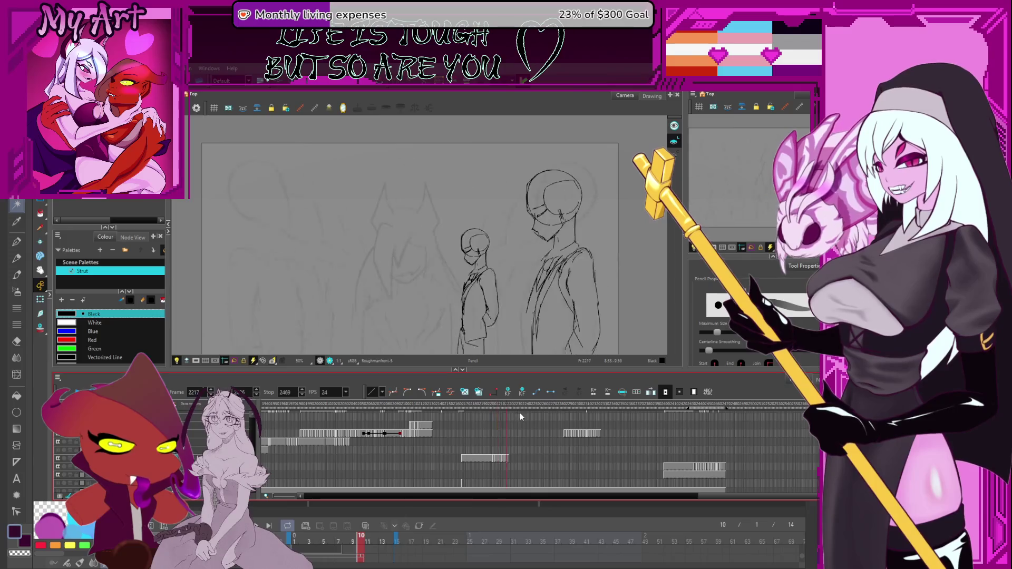
Scrub forward from frame 2189 through the later drawings to the hand sketch at frame 2303
click(480, 422)
drag(486, 421, 619, 416)
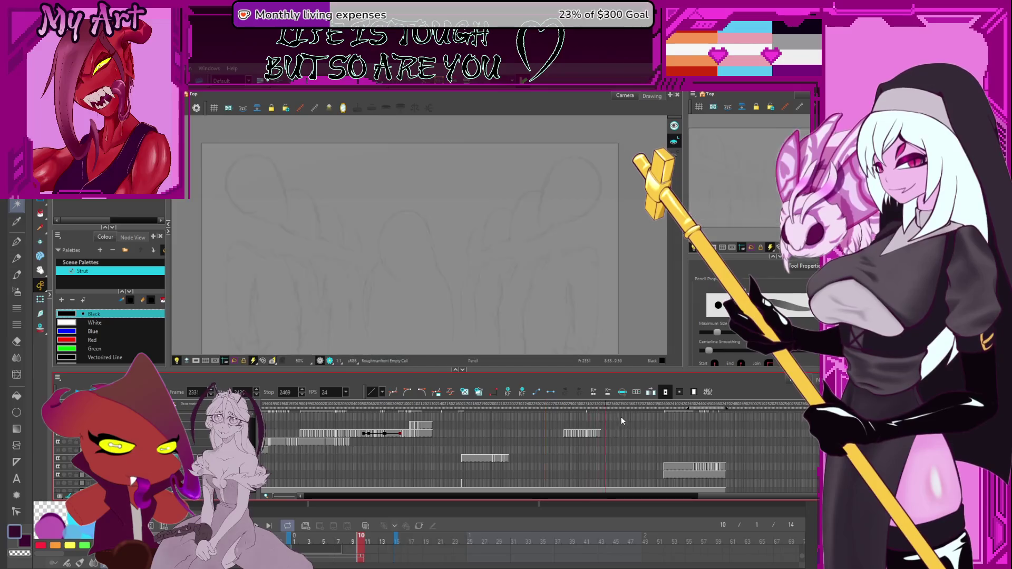
click(582, 418)
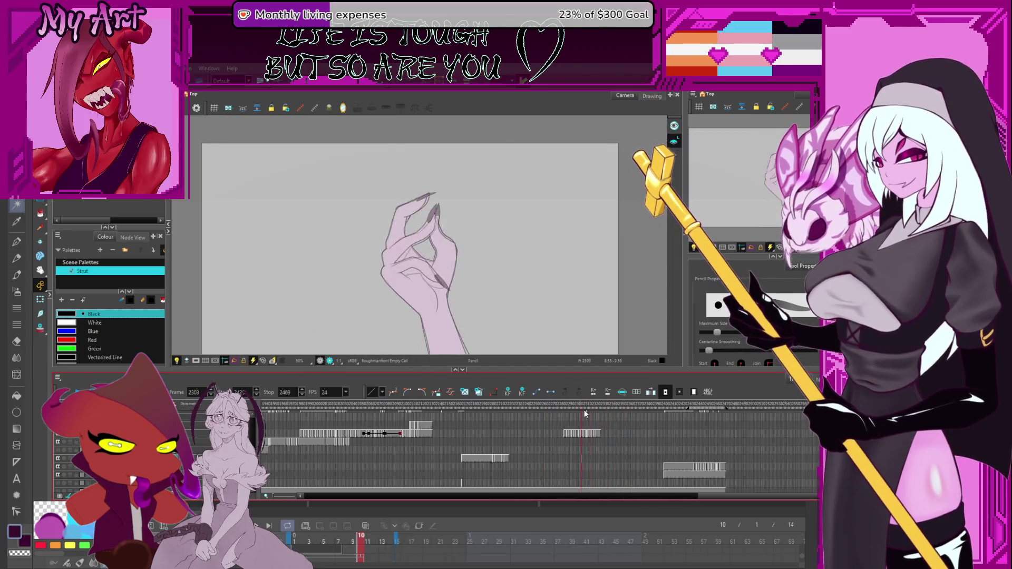
mouse_move(556, 441)
mouse_down()
mouse_move(491, 458)
mouse_move(475, 407)
mouse_up()
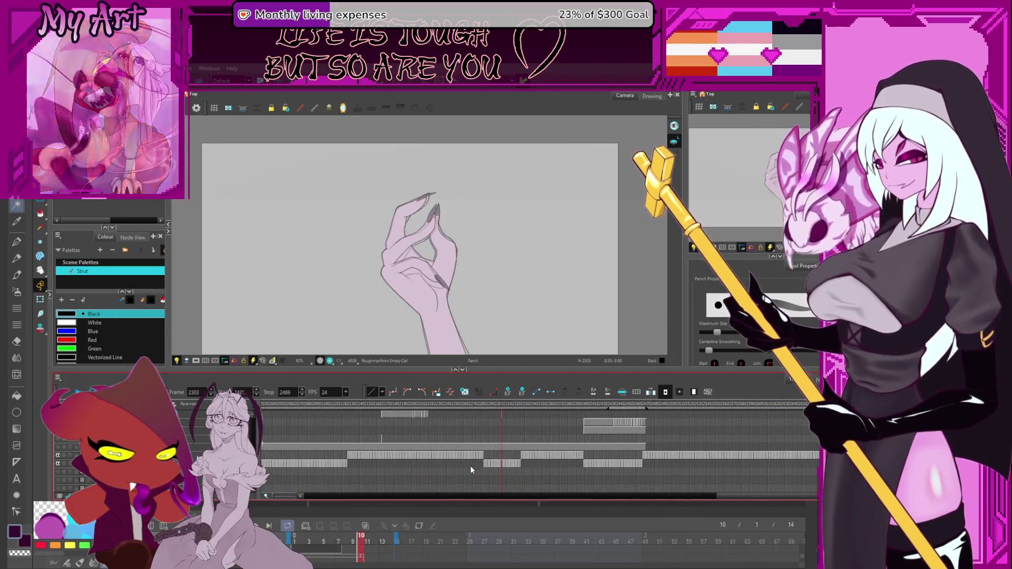
Hide a layer's drawings and compare frames 2222, 2265 and 2135
click(59, 465)
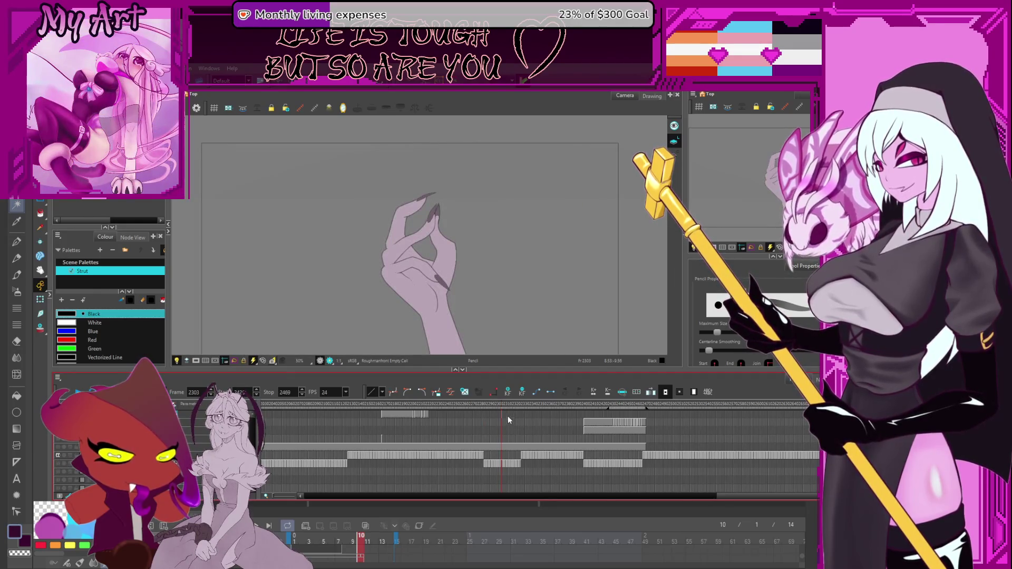
click(431, 404)
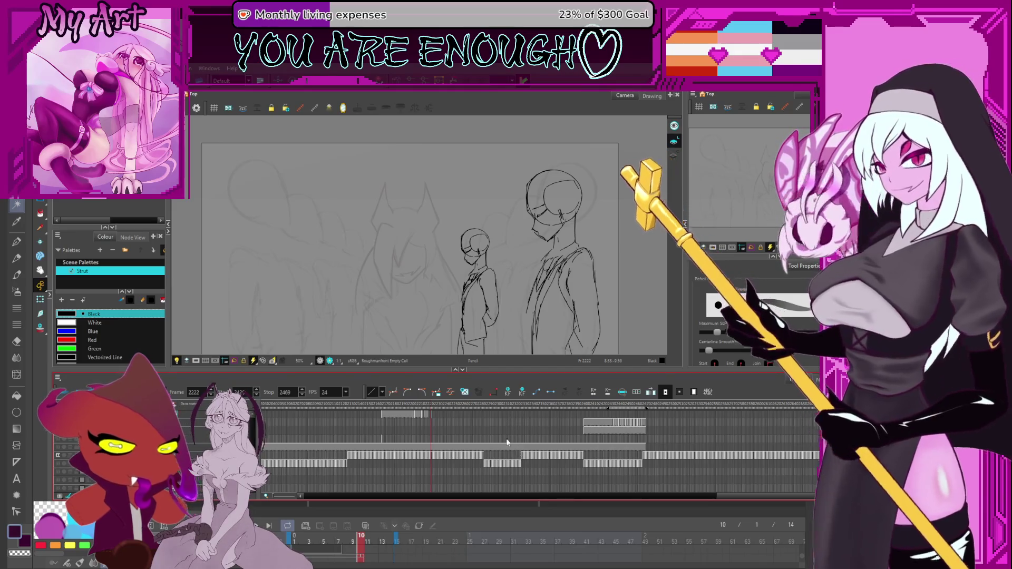
click(468, 450)
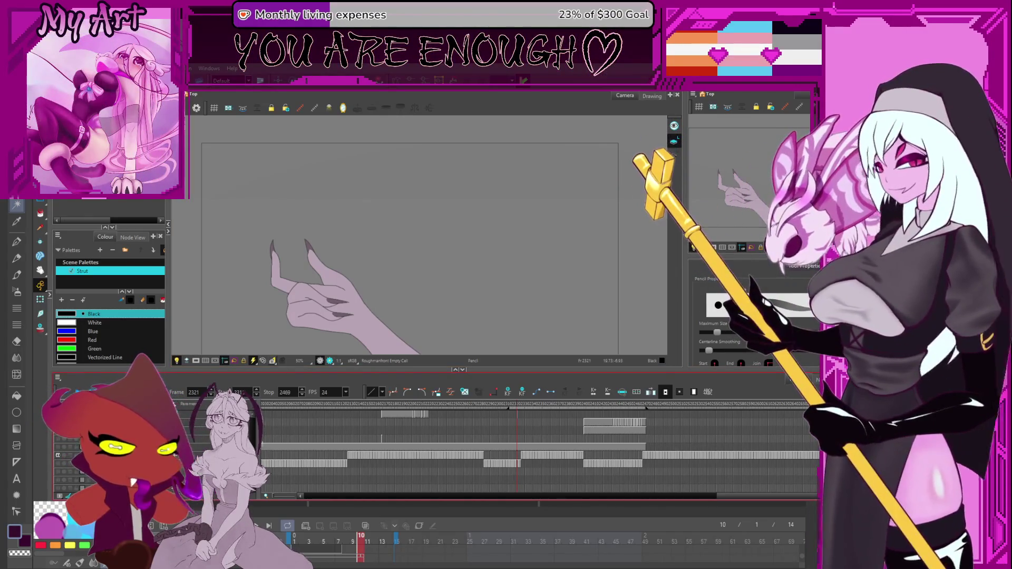
click(396, 418)
Step from frame 2135 to frame 2205 to show the front-facing suited figure sketch
click(359, 421)
click(416, 424)
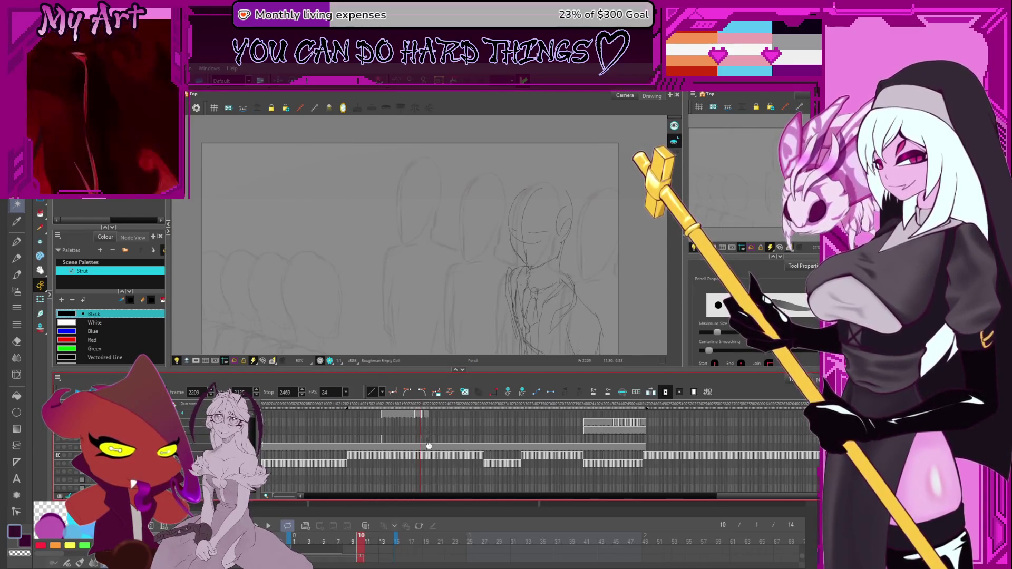
Browse frames 2209, 2208, 2186, 2201 and 2193, settling on the two figures at frame 2192
scroll(423, 442, up, 3)
click(423, 449)
click(423, 449)
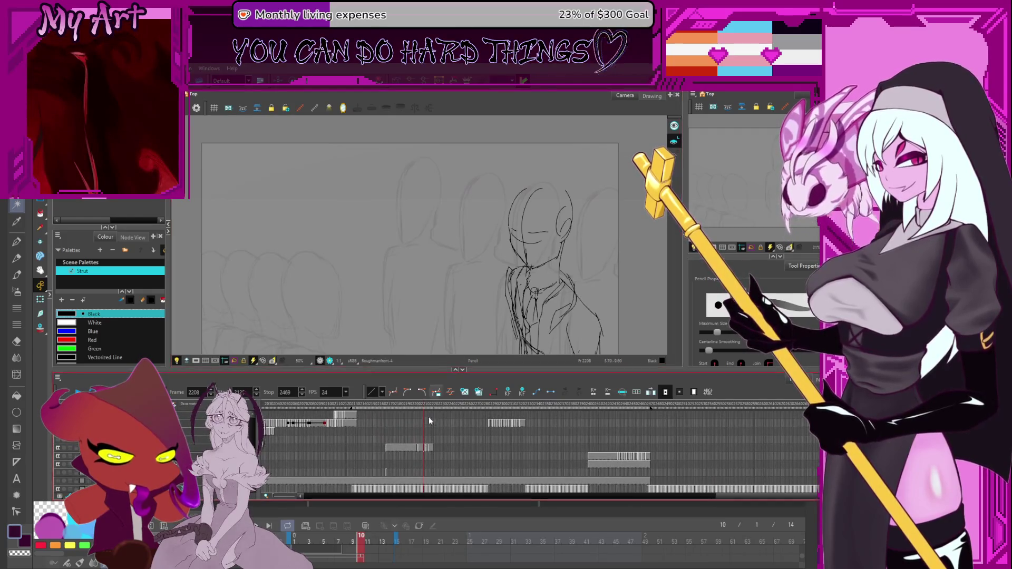
scroll(430, 412, up, 2)
click(406, 439)
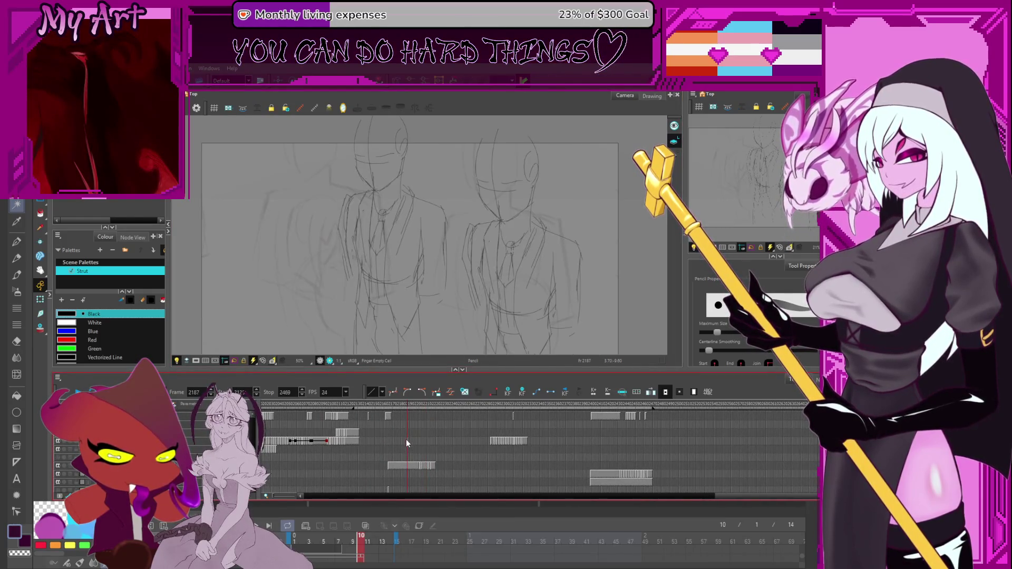
scroll(408, 447, down, 3)
scroll(410, 430, up, 3)
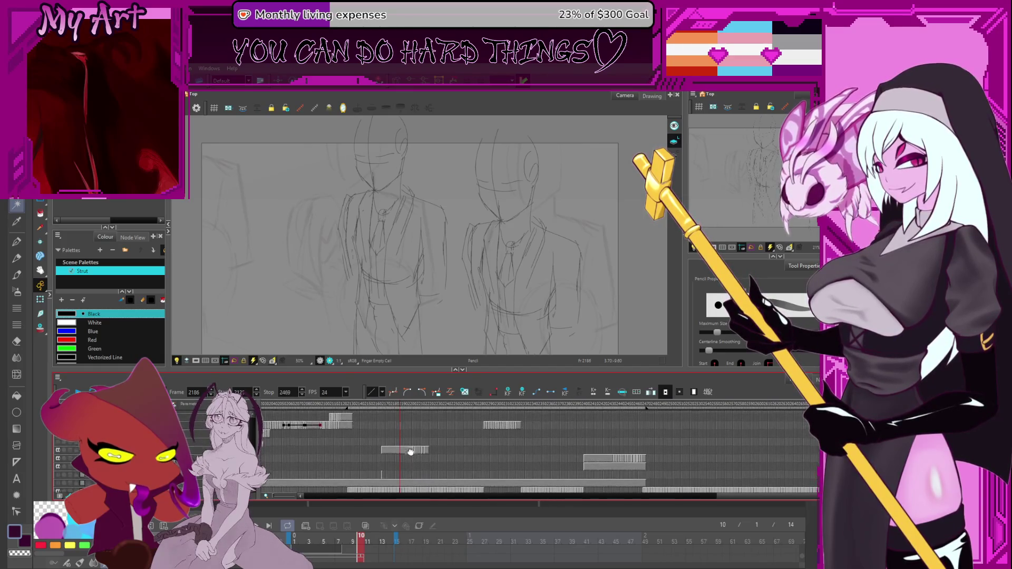
click(414, 451)
click(407, 450)
mouse_move(466, 327)
mouse_down()
mouse_move(432, 311)
mouse_move(421, 278)
mouse_up()
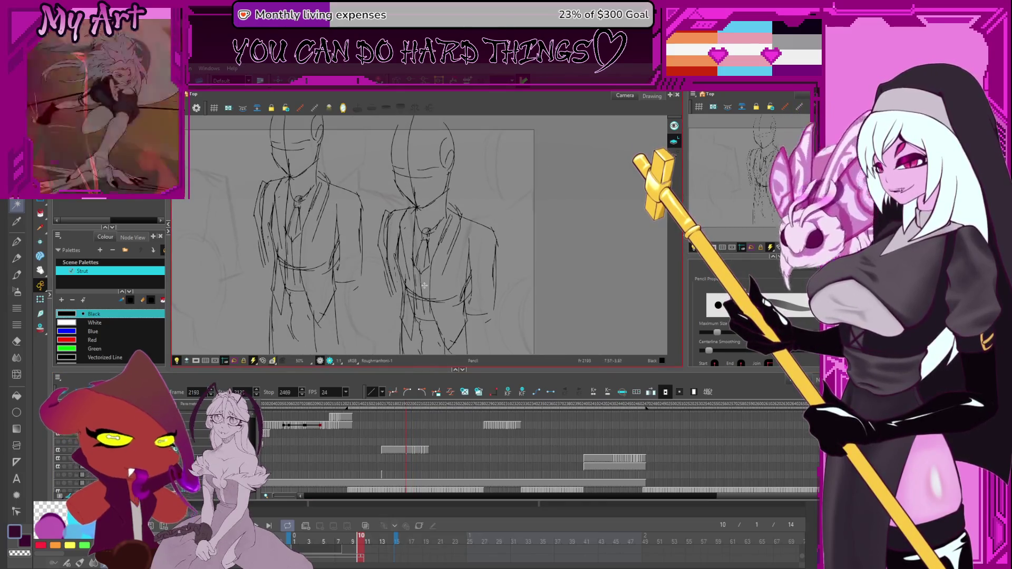
click(404, 452)
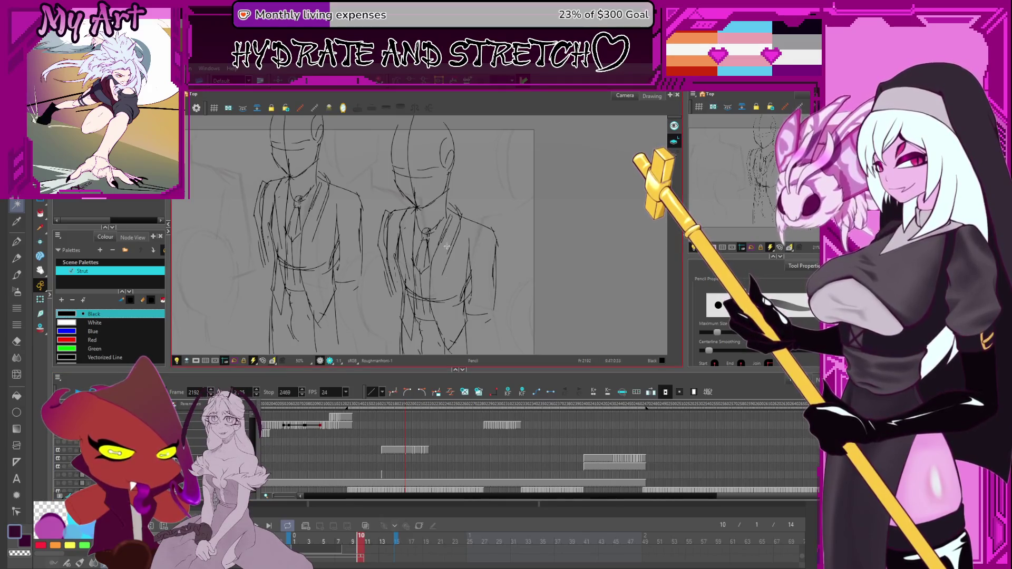
Frame both figures' heads and lasso the right figure's head strokes
mouse_move(432, 299)
mouse_down()
mouse_move(444, 266)
mouse_move(457, 298)
mouse_up()
scroll(456, 206, up, 3)
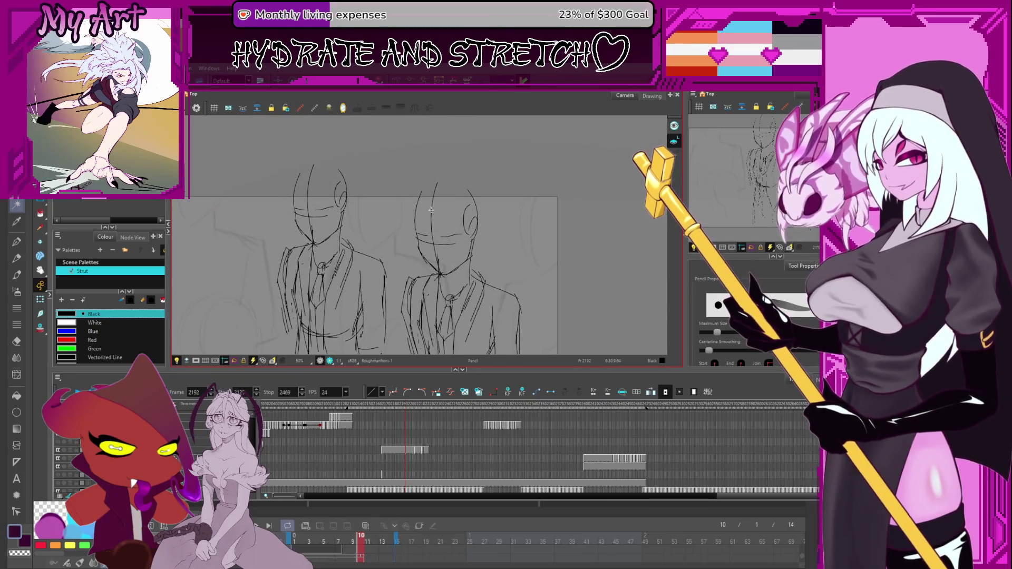
mouse_move(414, 247)
mouse_down()
mouse_move(456, 266)
mouse_move(473, 185)
mouse_move(453, 191)
mouse_up()
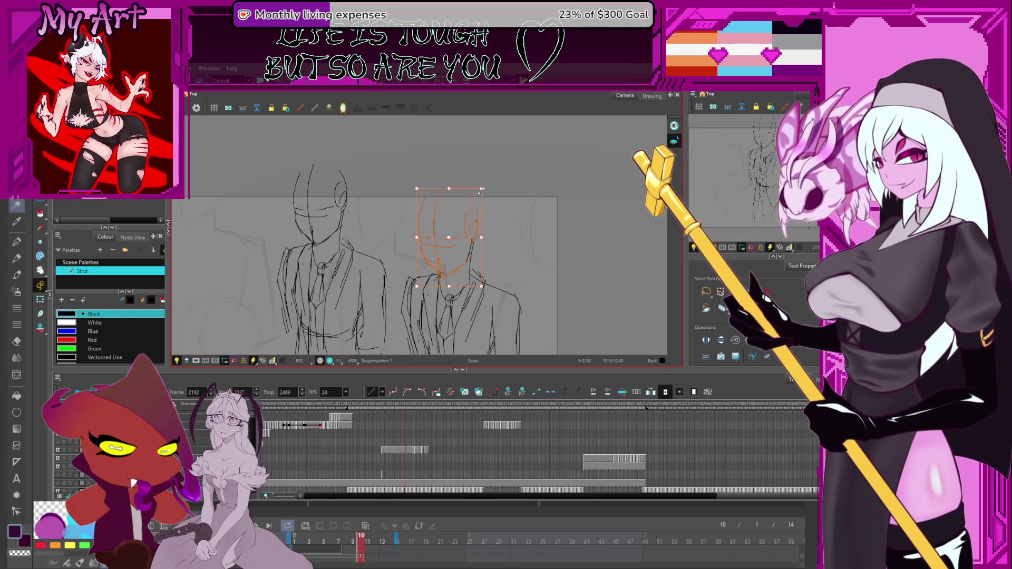
Select a thin stroke beside the right head, then bring the right figure's left side into view
scroll(462, 192, down, 2)
click(473, 194)
scroll(479, 236, down, 3)
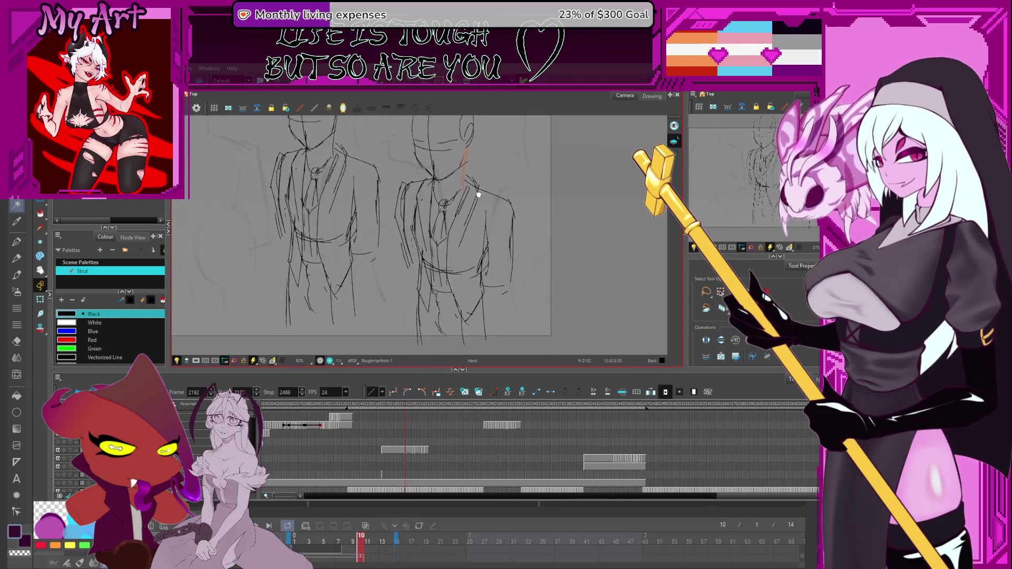
key(alt+x)
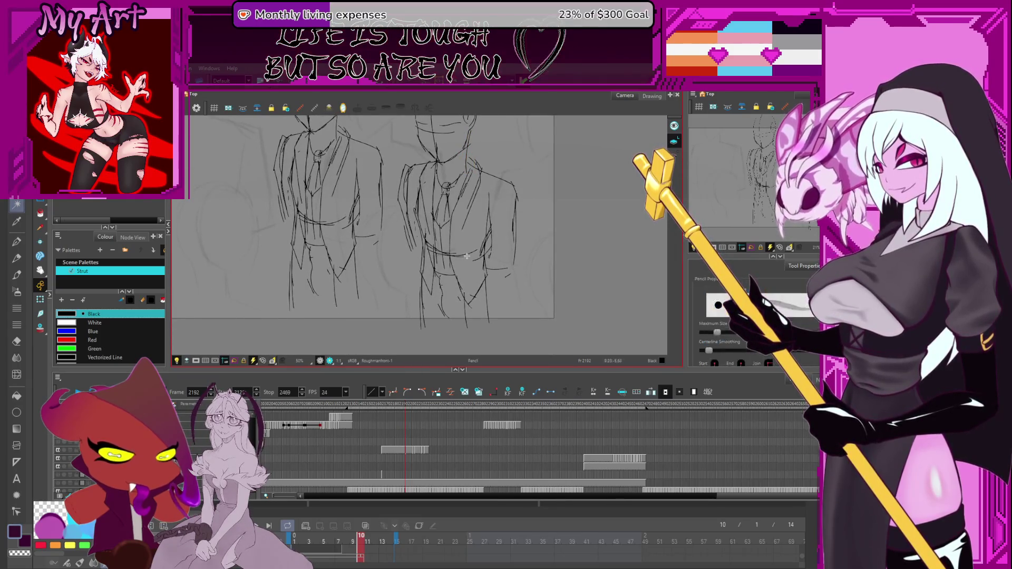
scroll(495, 279, up, 1)
mouse_move(492, 278)
mouse_down()
mouse_move(463, 279)
mouse_move(458, 203)
mouse_move(481, 289)
mouse_up()
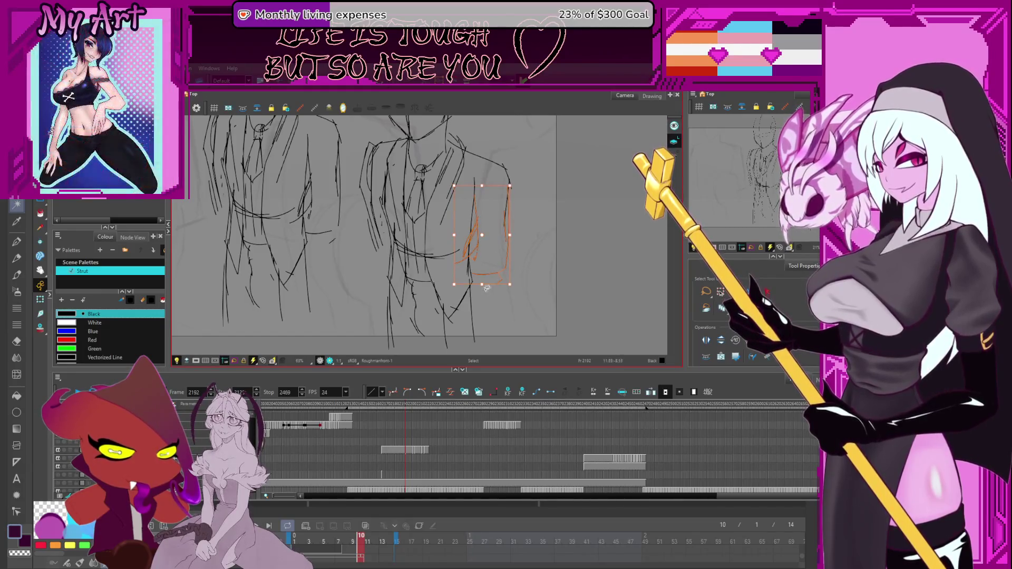
key(Escape)
mouse_move(409, 245)
mouse_down()
mouse_move(432, 265)
mouse_move(395, 243)
mouse_move(394, 288)
mouse_up()
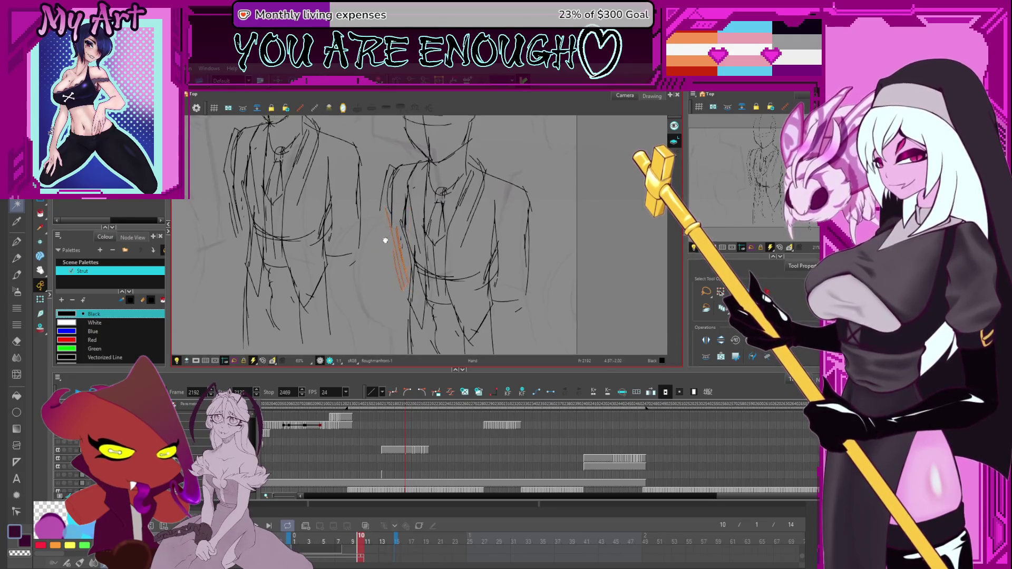
scroll(389, 233, up, 2)
Cut away part of the jacket-side stroke and draw a new tall line on the right jacket
key(alt+t)
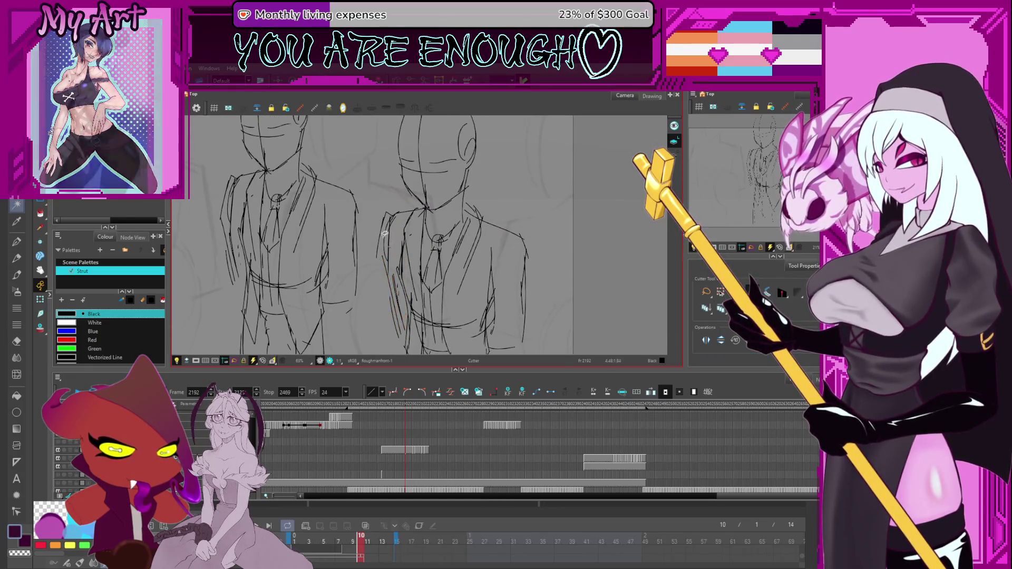
drag(378, 269, 377, 179)
key(alt+/)
drag(398, 330, 390, 212)
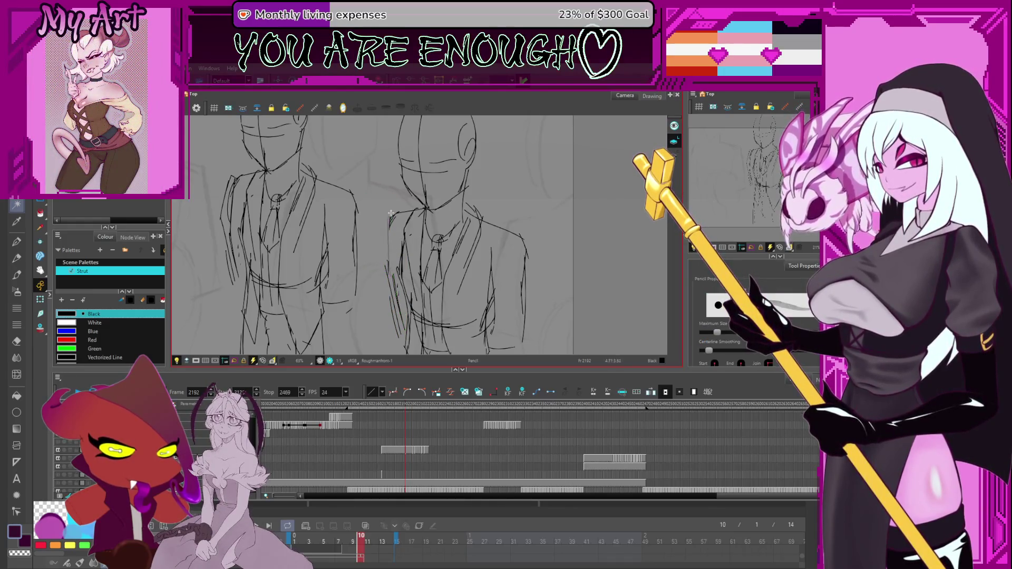
scroll(397, 303, down, 2)
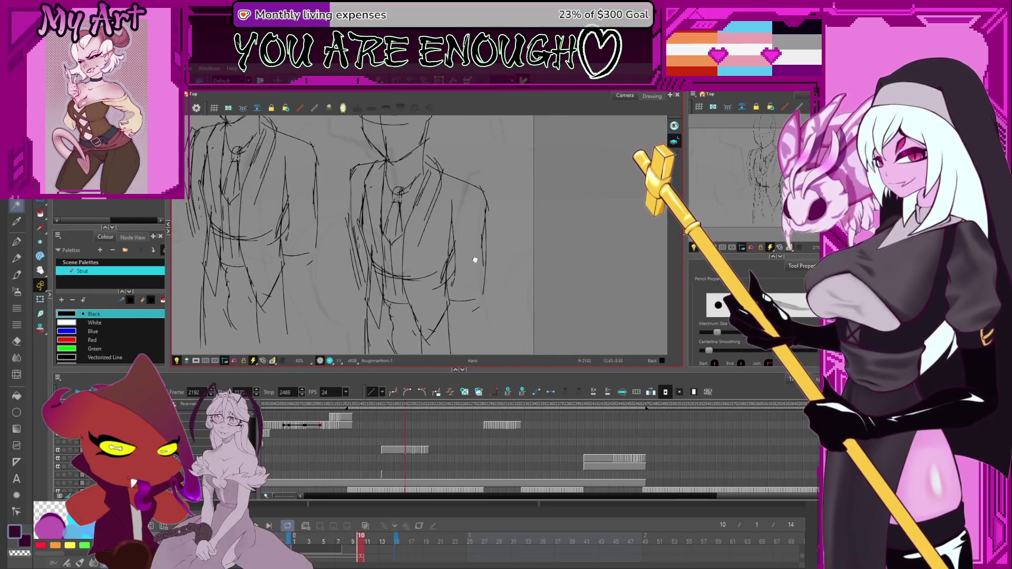
Nudge the right figure's outer arm stroke into place and delete the stray neighbouring arm stroke
key(alt+s)
drag(481, 330, 482, 169)
drag(509, 210, 512, 267)
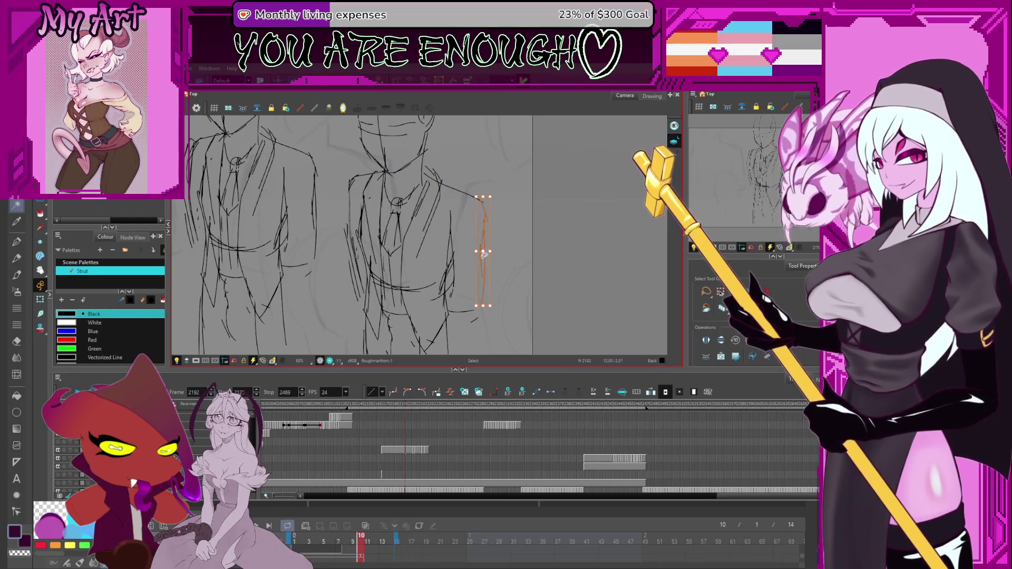
drag(486, 260, 476, 254)
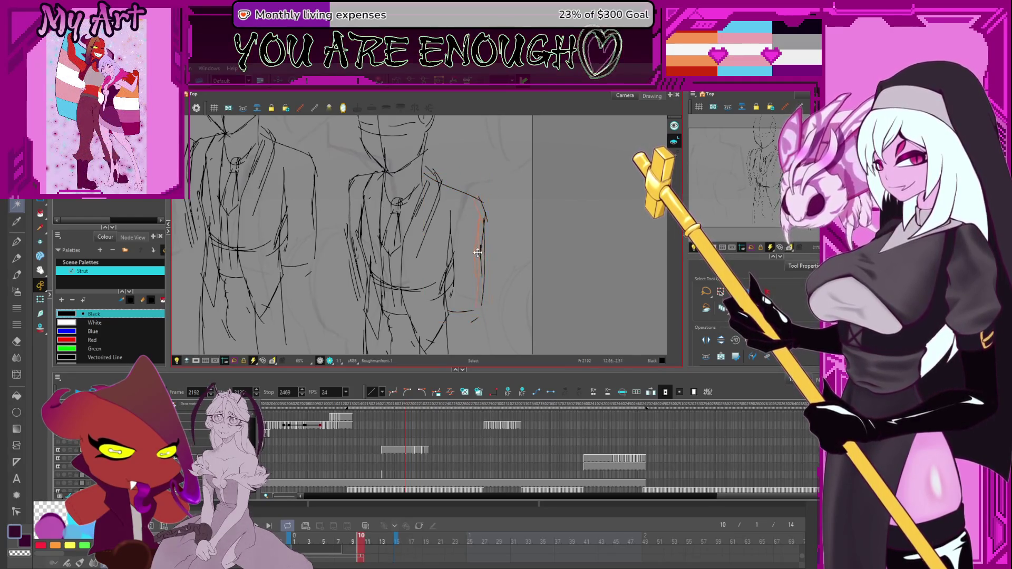
click(476, 254)
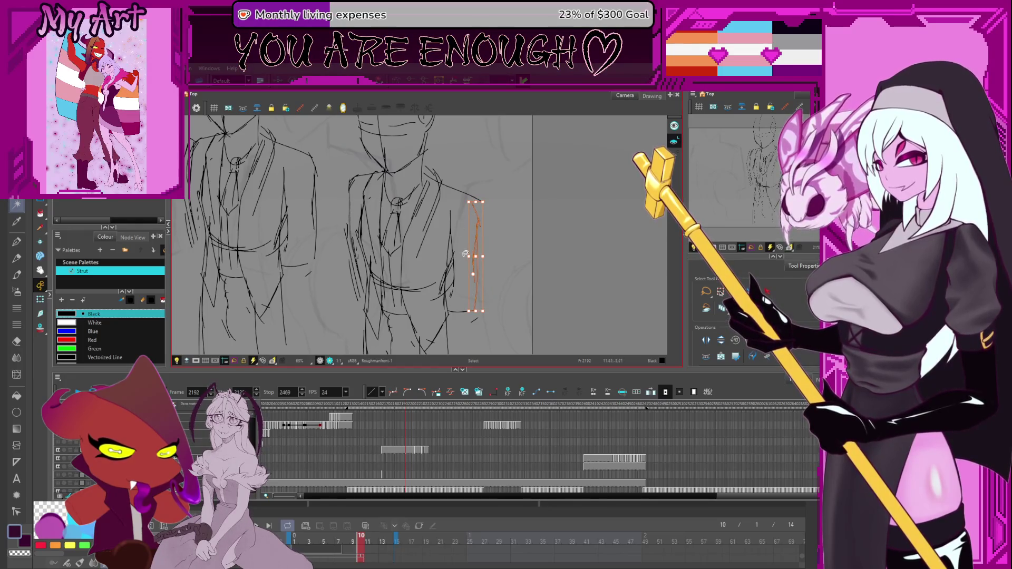
drag(477, 257, 478, 257)
click(477, 256)
click(452, 259)
key(Delete)
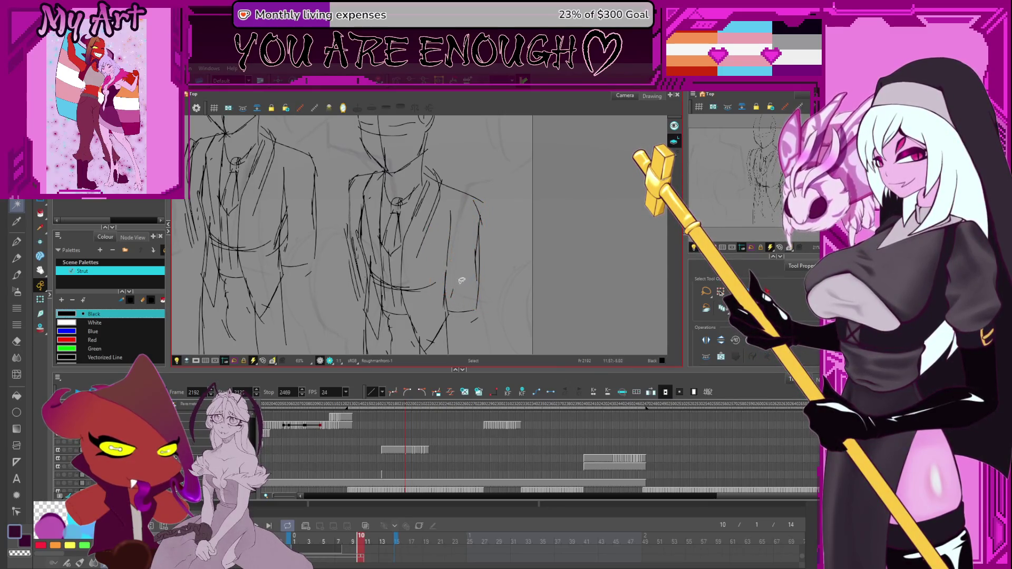
Pan across both figures, zoom out, and lasso the strokes on the right figure's lower jacket front
key(alt+x)
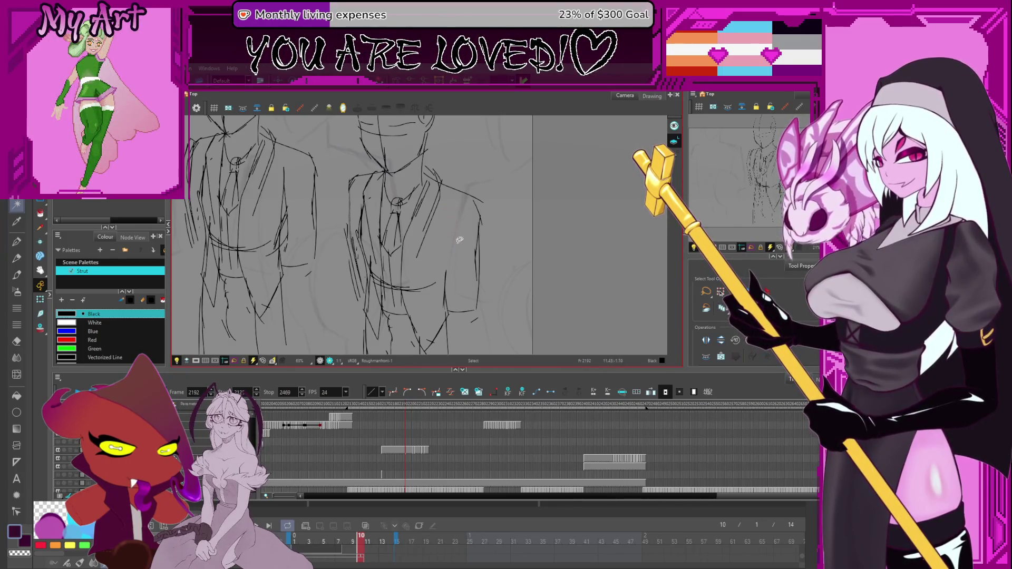
key(alt+x)
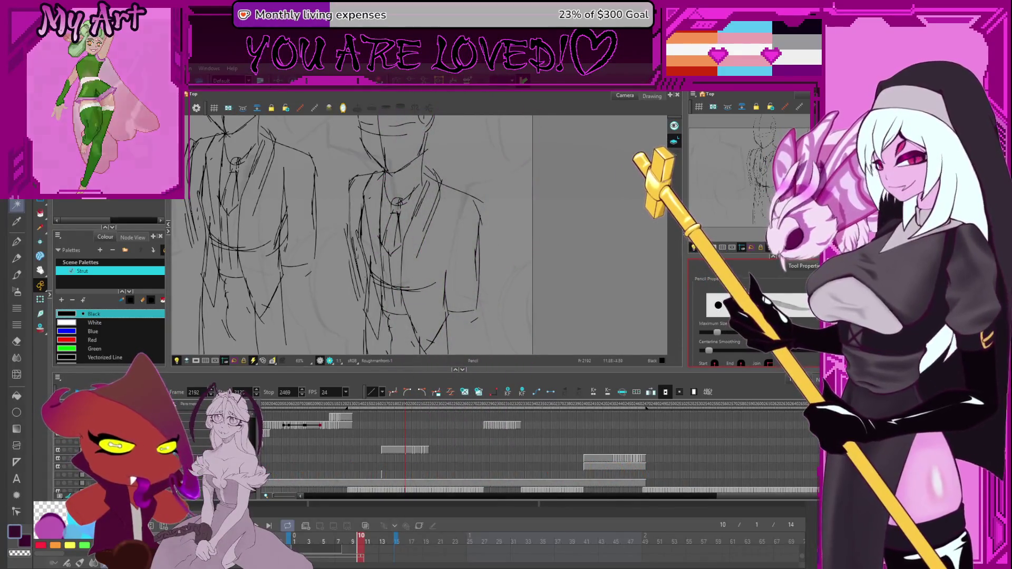
key(alt+s)
drag(449, 272, 526, 263)
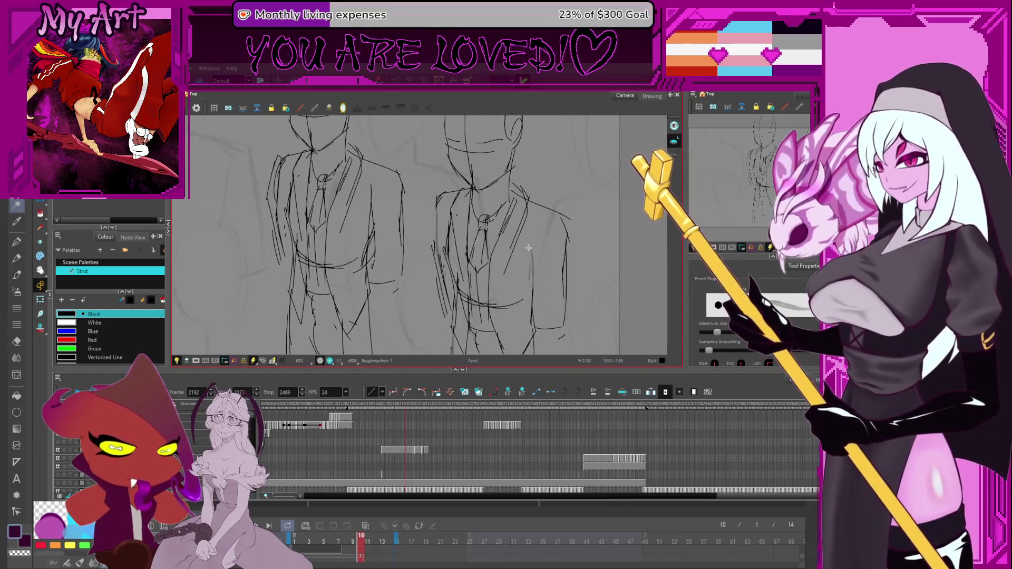
key(alt+s)
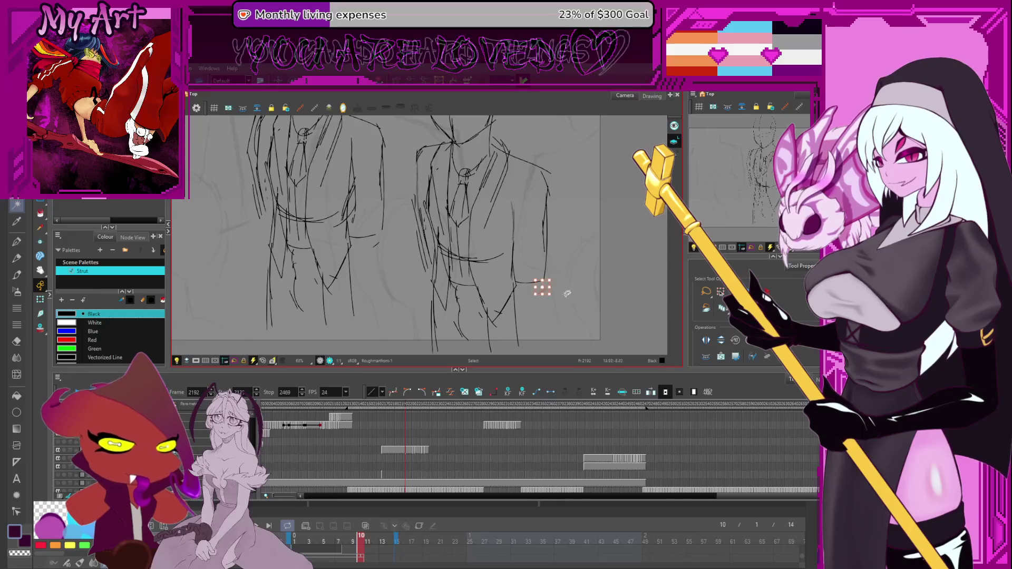
scroll(539, 291, down, 3)
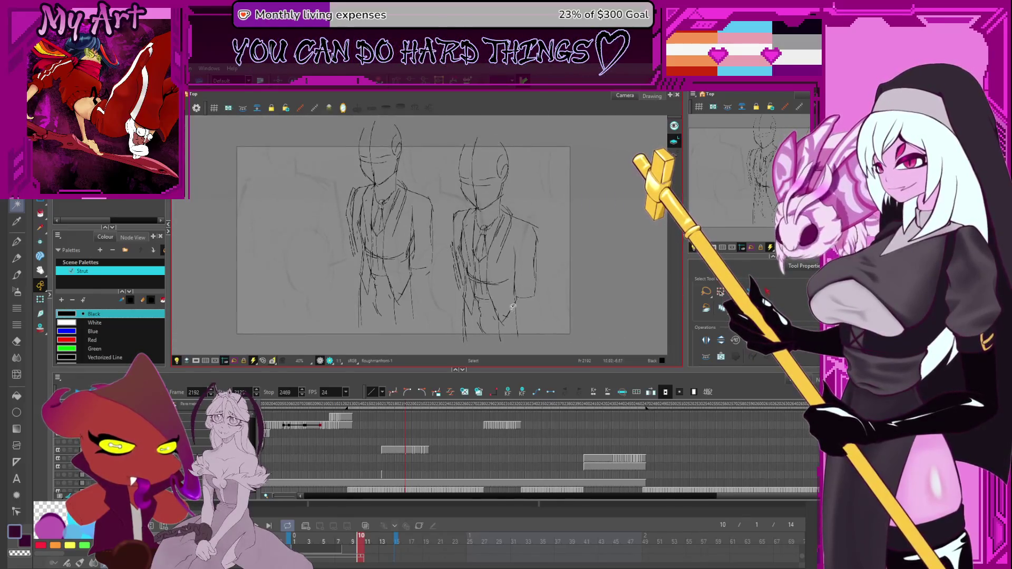
scroll(492, 328, up, 1)
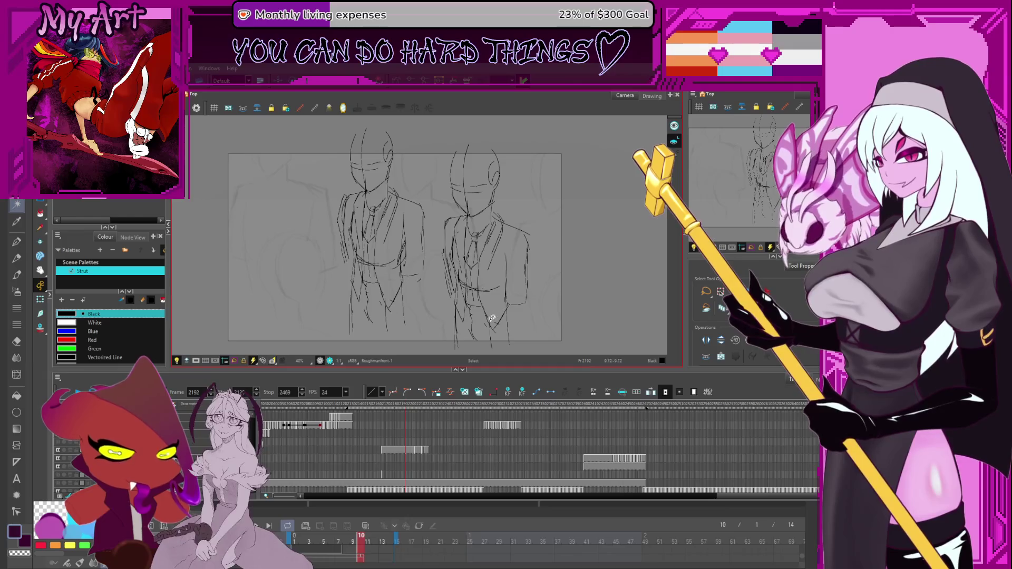
mouse_move(449, 314)
mouse_down()
mouse_move(477, 332)
mouse_move(484, 261)
mouse_move(479, 283)
mouse_up()
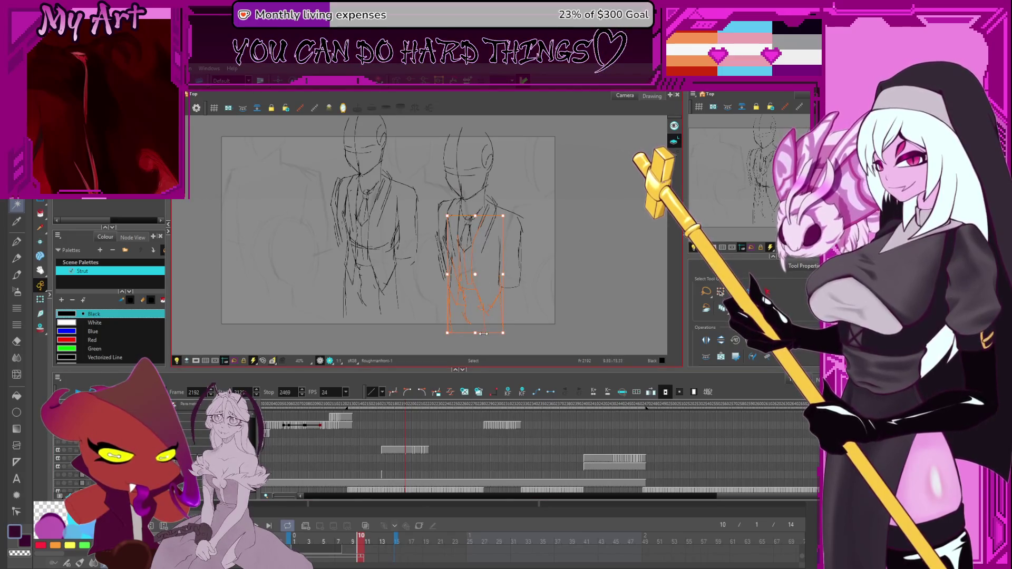